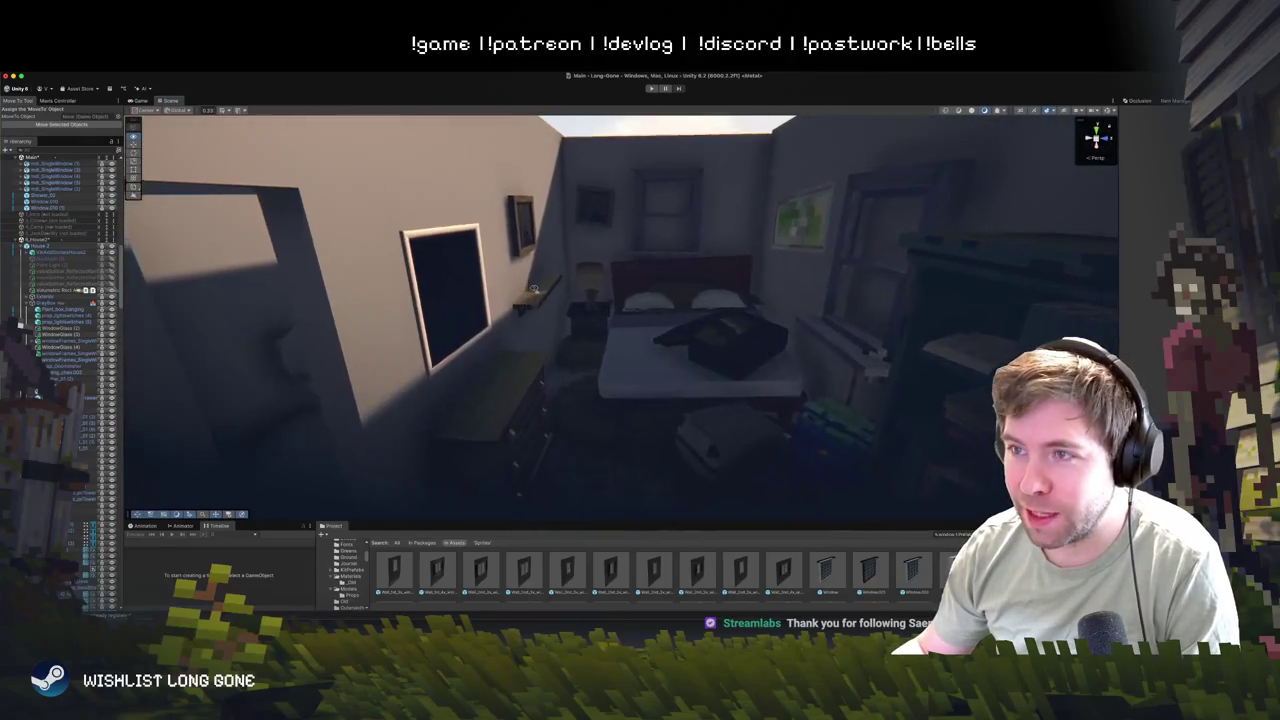
- Slide the small bedroom wall shelf to the left along its wall
click(535, 317)
click(533, 313)
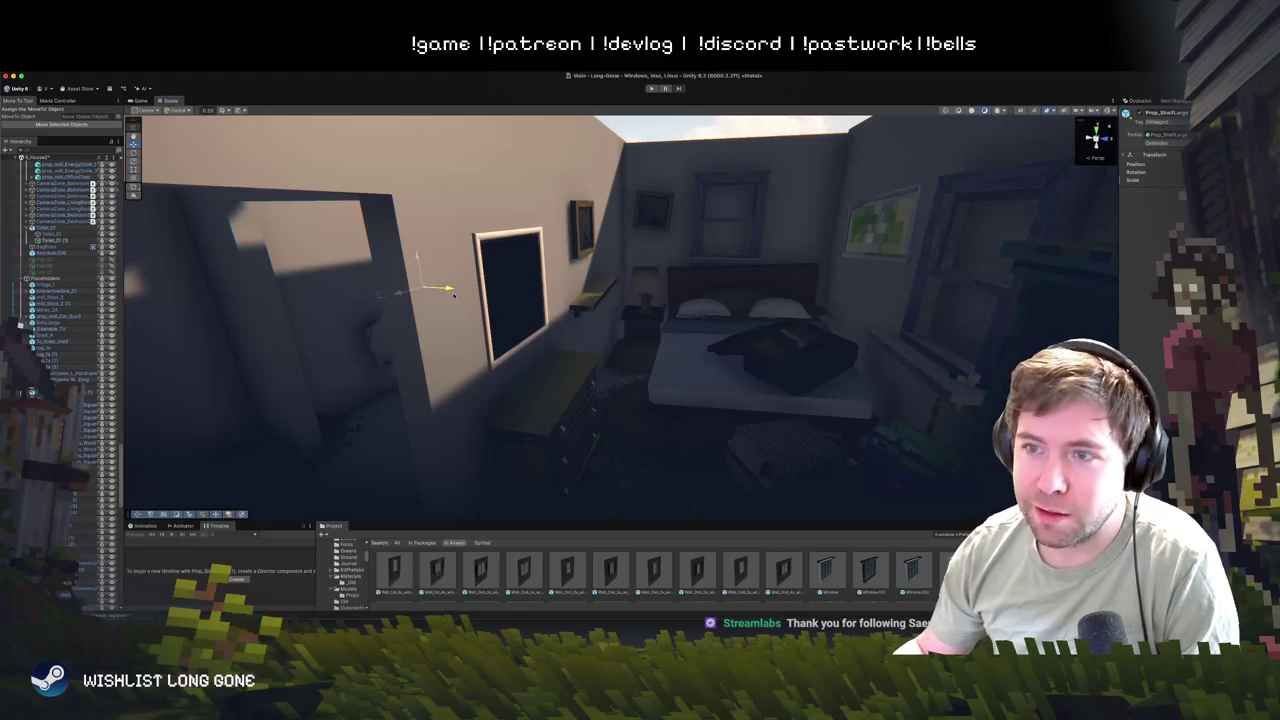
key(f)
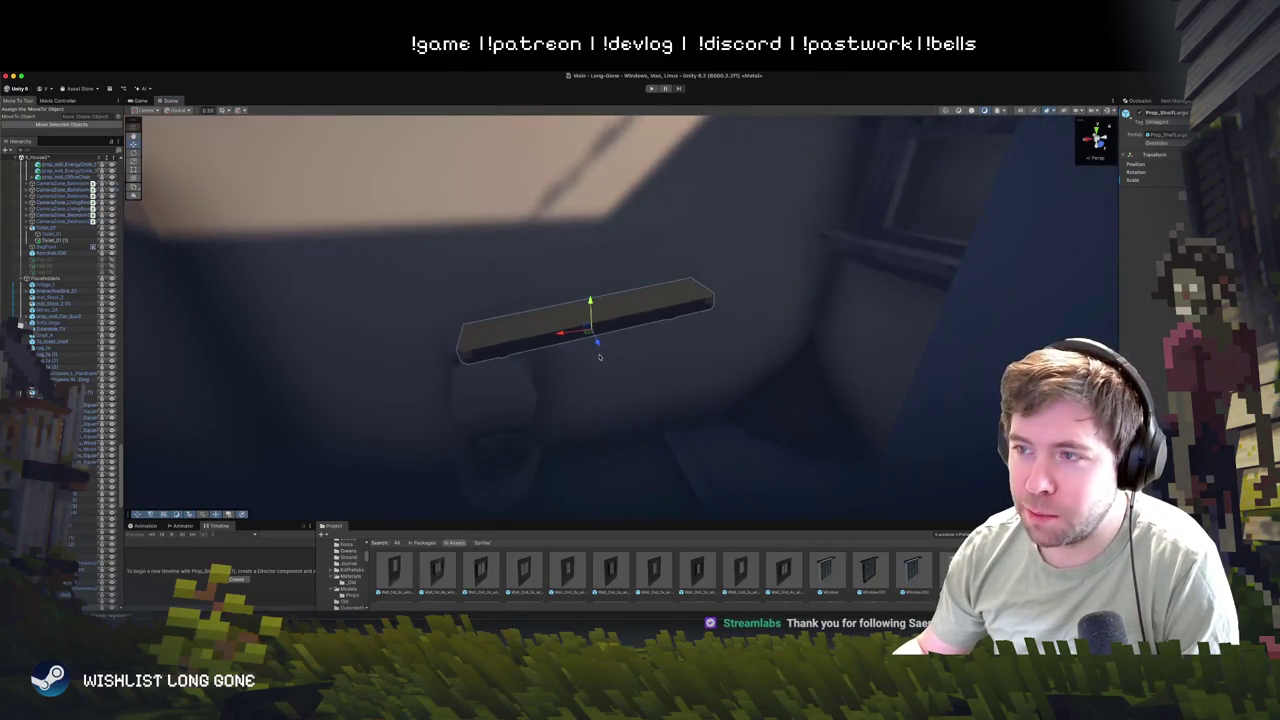
mouse_move(588, 335)
mouse_down()
mouse_move(466, 329)
mouse_move(485, 308)
mouse_move(480, 253)
mouse_up()
mouse_move(541, 331)
mouse_down()
mouse_move(694, 320)
mouse_move(707, 292)
mouse_move(626, 334)
mouse_move(634, 420)
mouse_move(662, 390)
mouse_move(660, 360)
mouse_up()
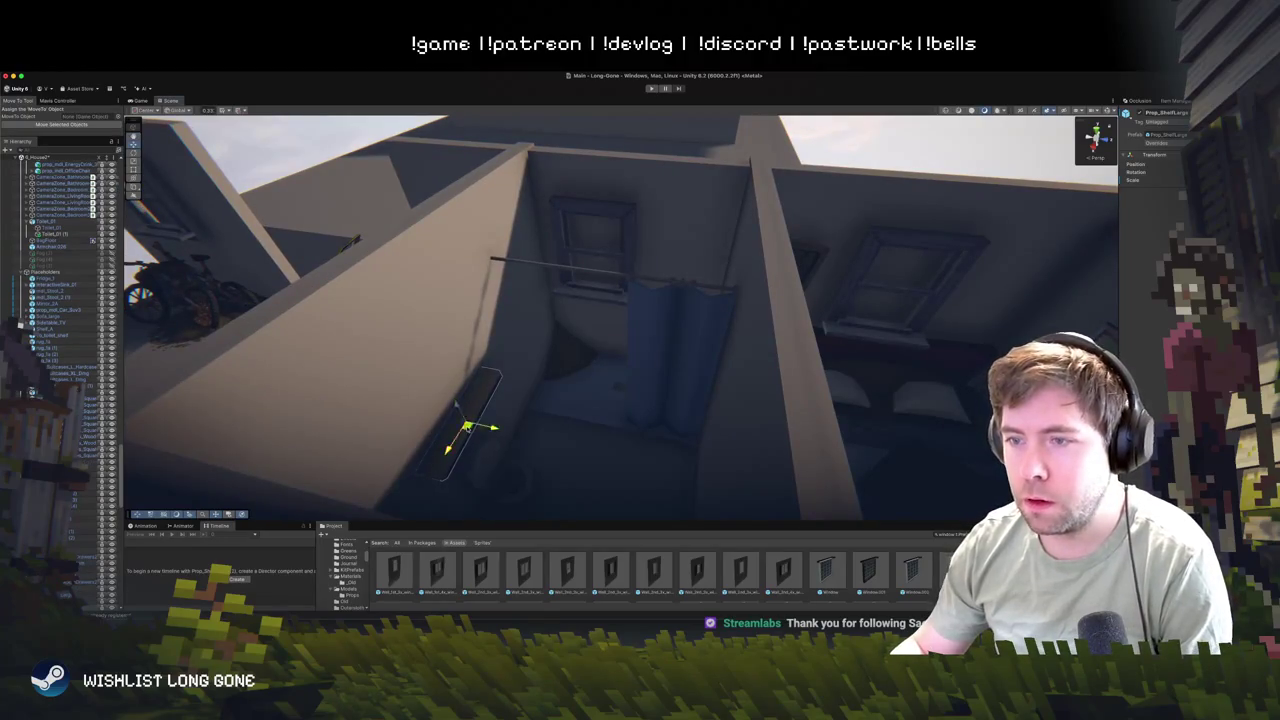
- Move the shelf beside the curtain rail up and left onto the wall near the window
click(662, 318)
key(e)
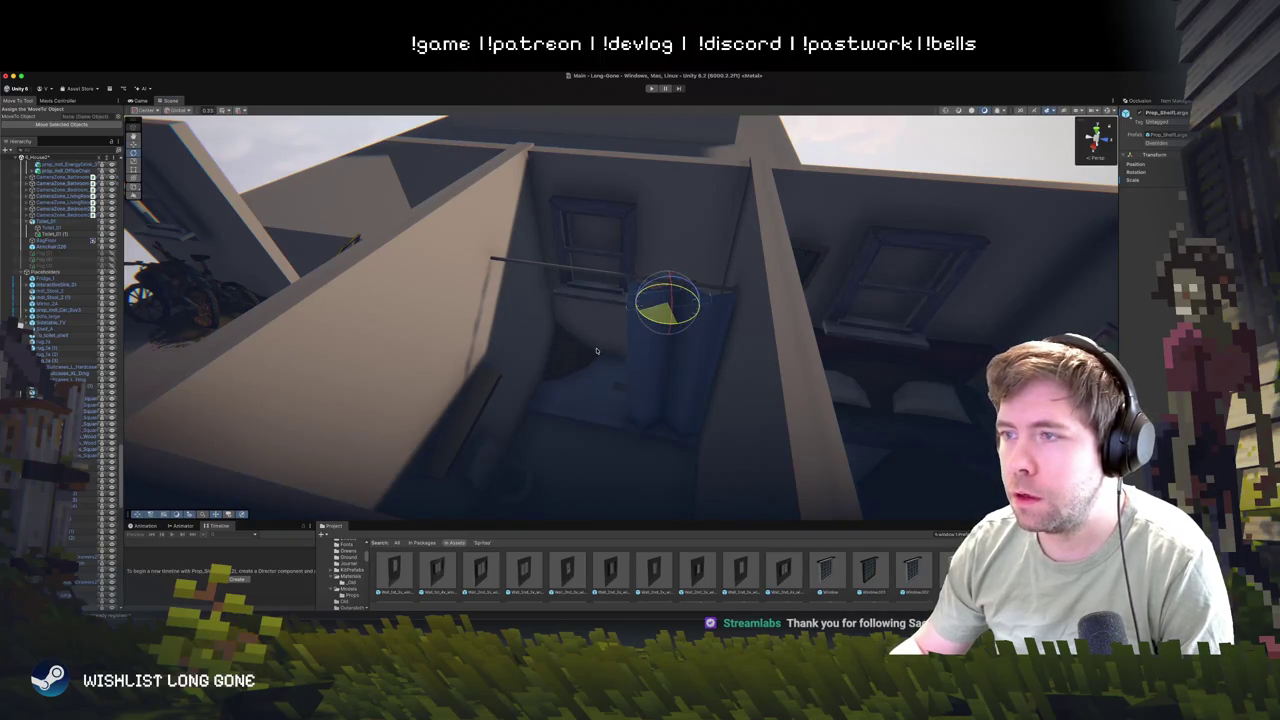
key(w)
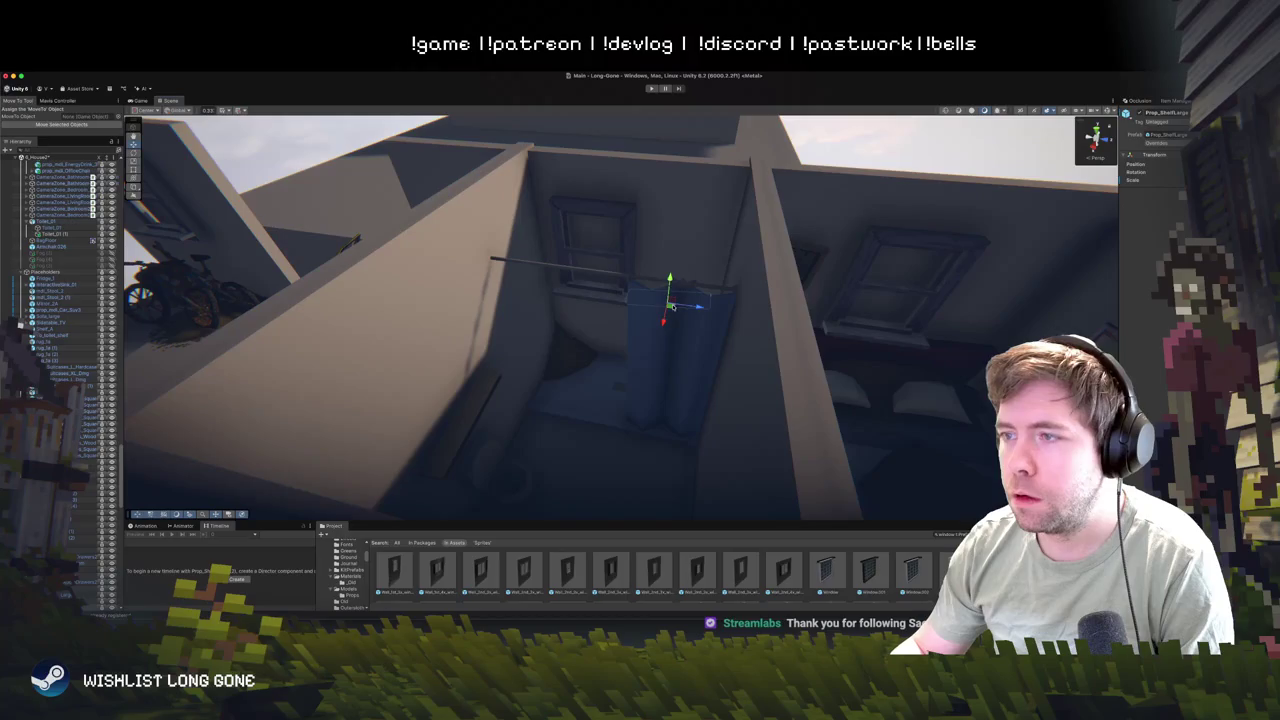
key(f)
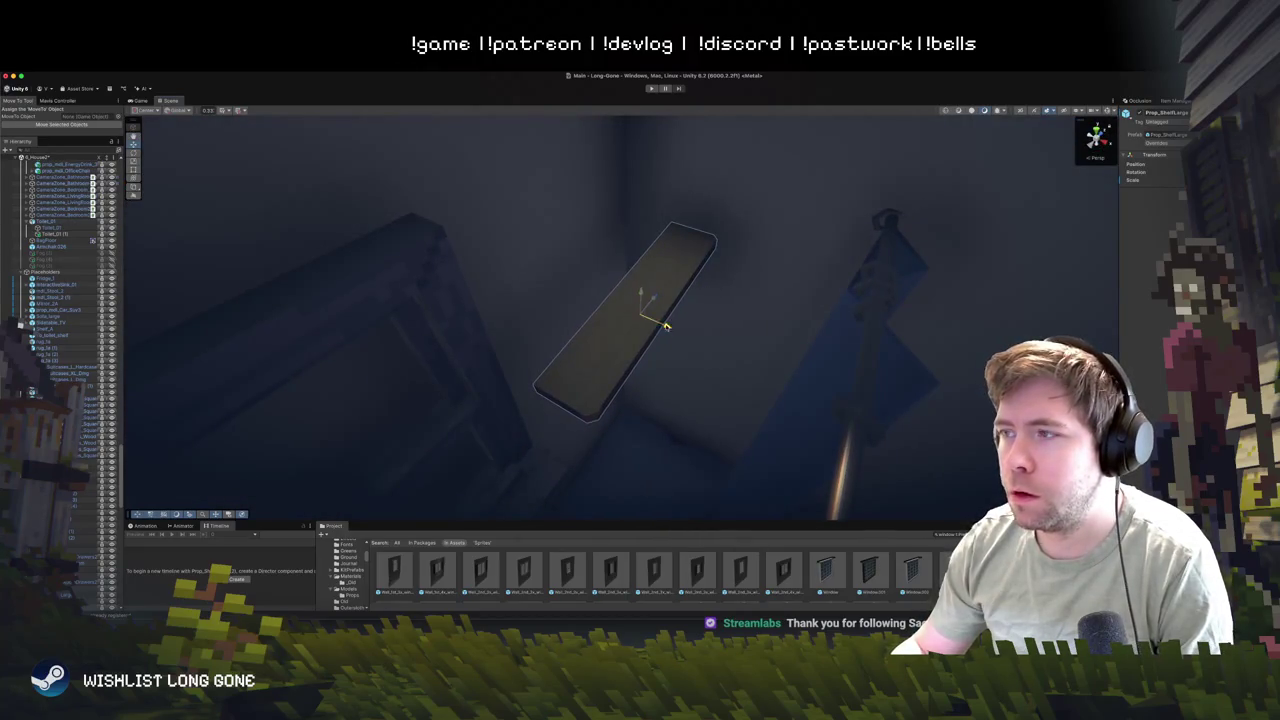
mouse_move(666, 326)
mouse_down()
mouse_move(563, 312)
mouse_move(577, 277)
mouse_move(598, 330)
mouse_move(586, 314)
mouse_move(563, 386)
mouse_move(523, 343)
mouse_move(512, 234)
mouse_move(477, 340)
mouse_move(478, 272)
mouse_move(500, 309)
mouse_move(491, 177)
mouse_up()
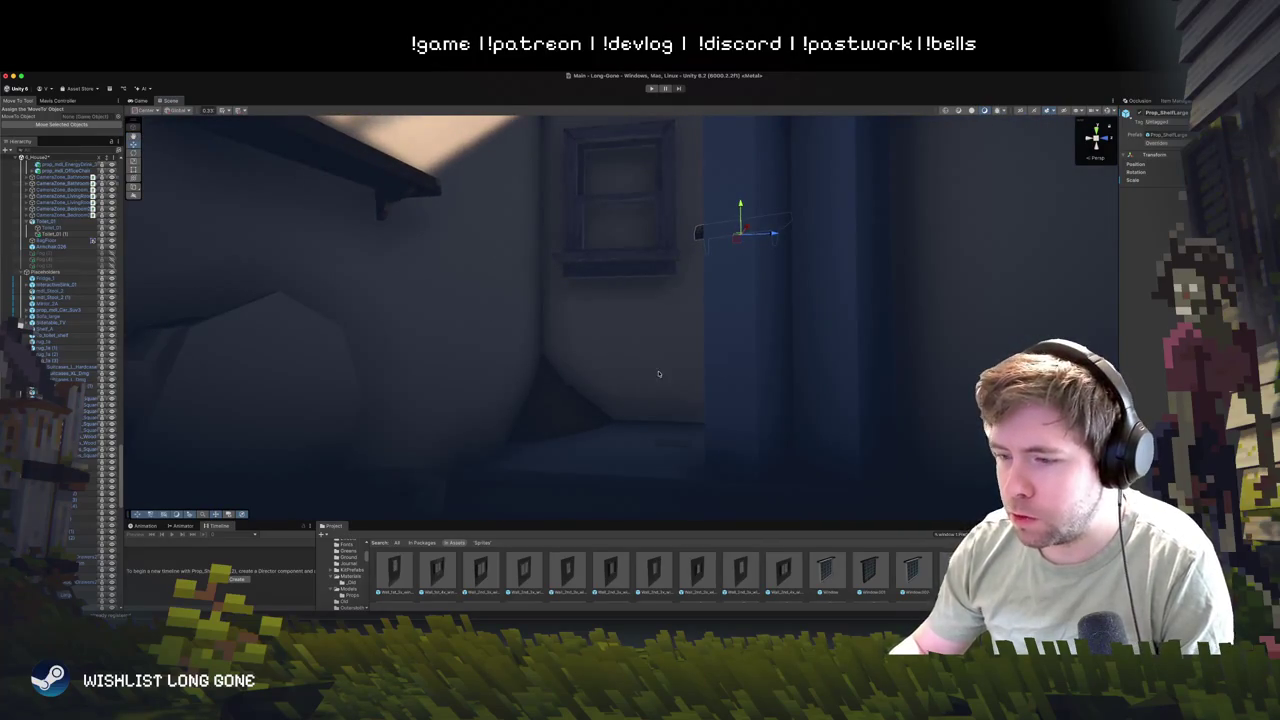
mouse_move(658, 374)
mouse_down()
mouse_move(686, 400)
mouse_move(666, 420)
mouse_move(694, 400)
mouse_move(651, 369)
mouse_up()
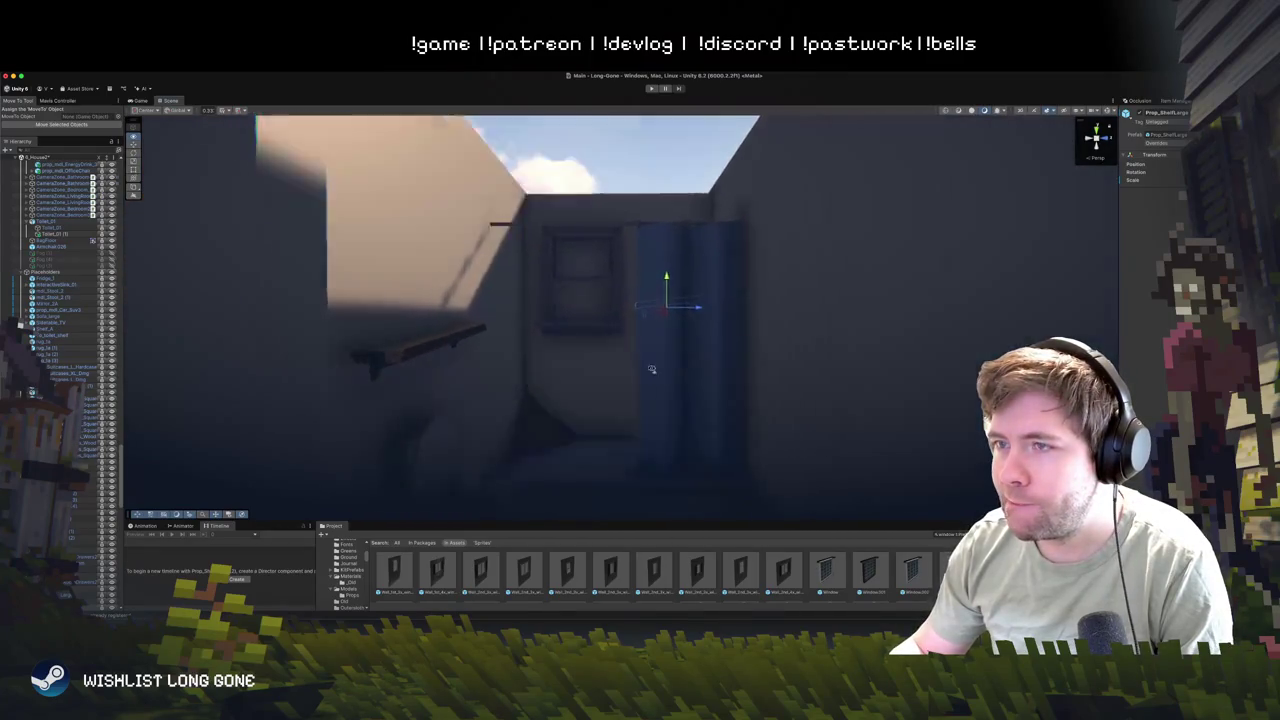
- Rotate the bathroom shelf level, then shorten the upper copy along its length
key(f)
key(e)
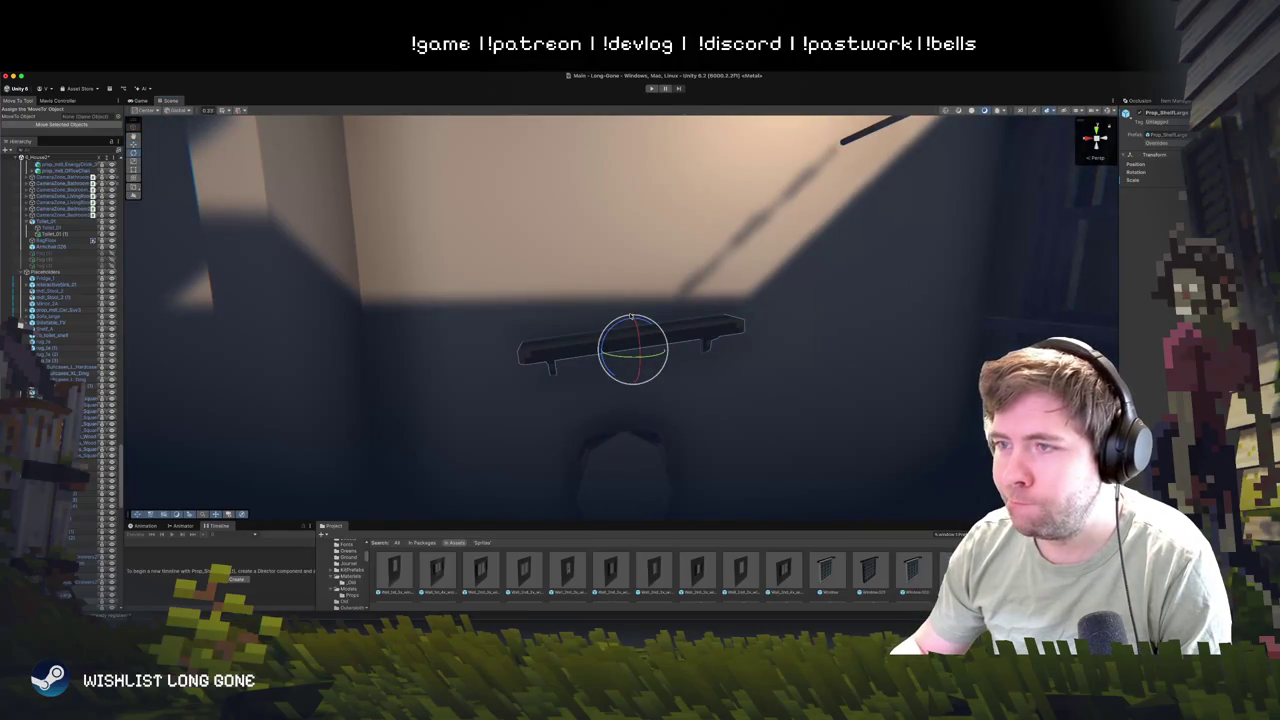
mouse_move(624, 323)
mouse_down()
mouse_move(636, 340)
mouse_move(633, 241)
mouse_up()
key(w)
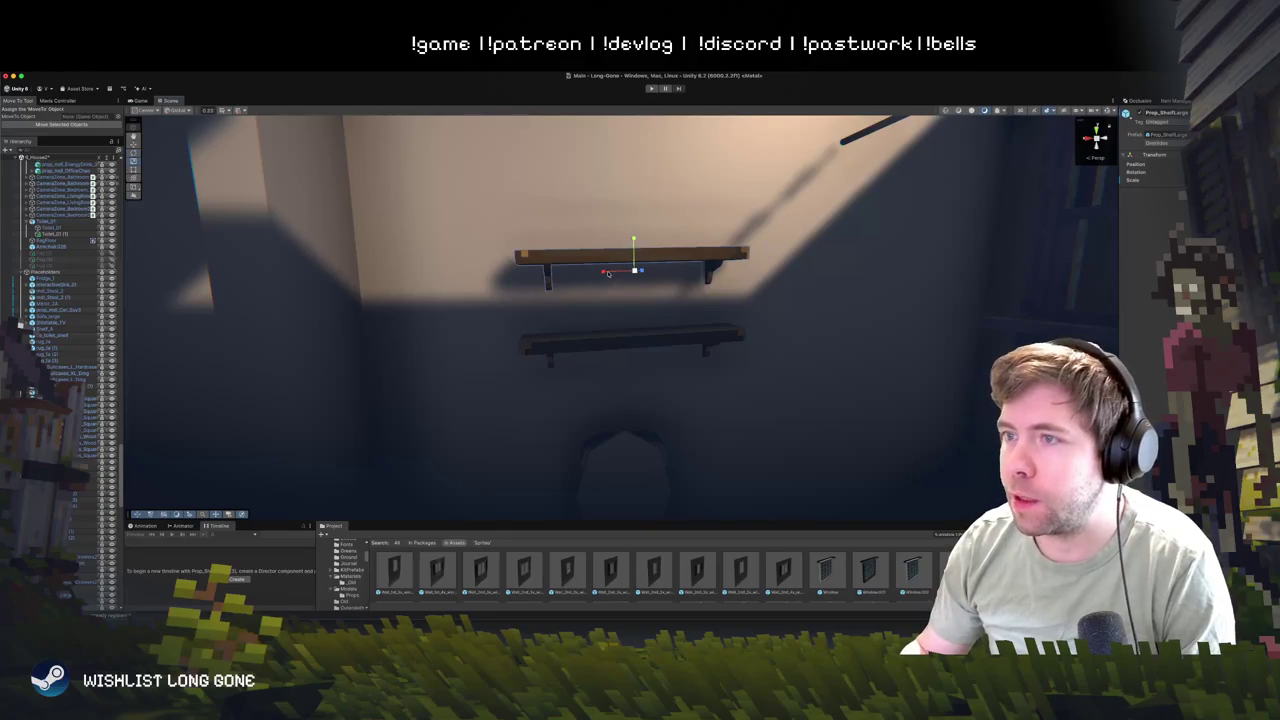
drag(607, 272, 619, 273)
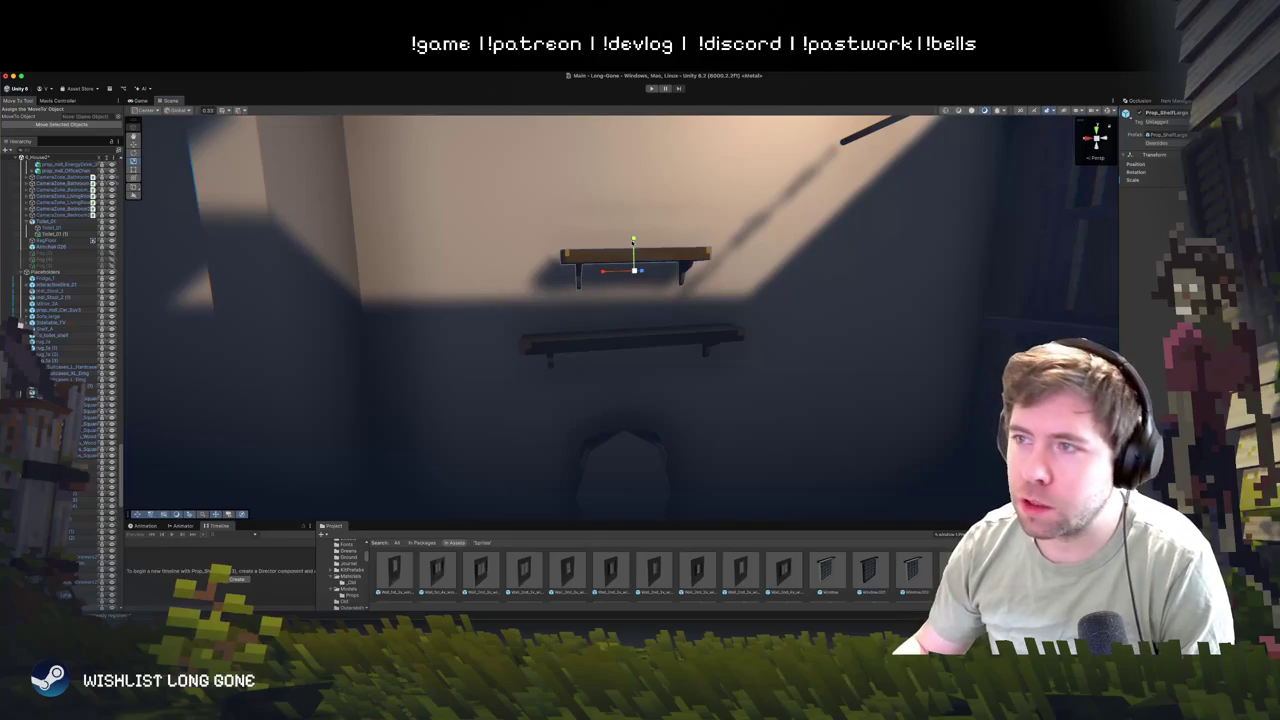
mouse_move(633, 243)
mouse_down()
mouse_move(633, 230)
mouse_move(624, 259)
mouse_move(641, 230)
mouse_move(780, 303)
mouse_move(799, 370)
mouse_move(741, 329)
mouse_up()
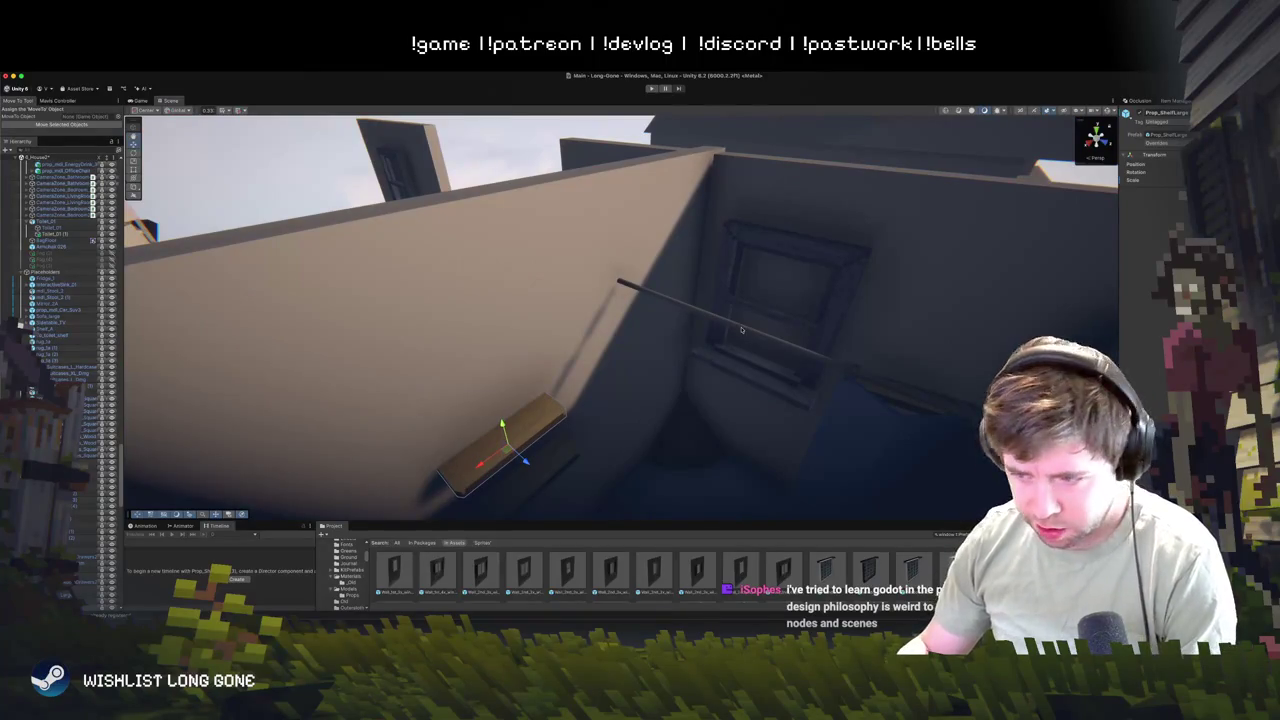
mouse_move(739, 318)
mouse_down()
mouse_move(808, 231)
mouse_move(806, 323)
mouse_move(803, 274)
mouse_move(806, 306)
mouse_move(809, 294)
mouse_move(812, 305)
mouse_move(1024, 290)
mouse_move(1037, 271)
mouse_up()
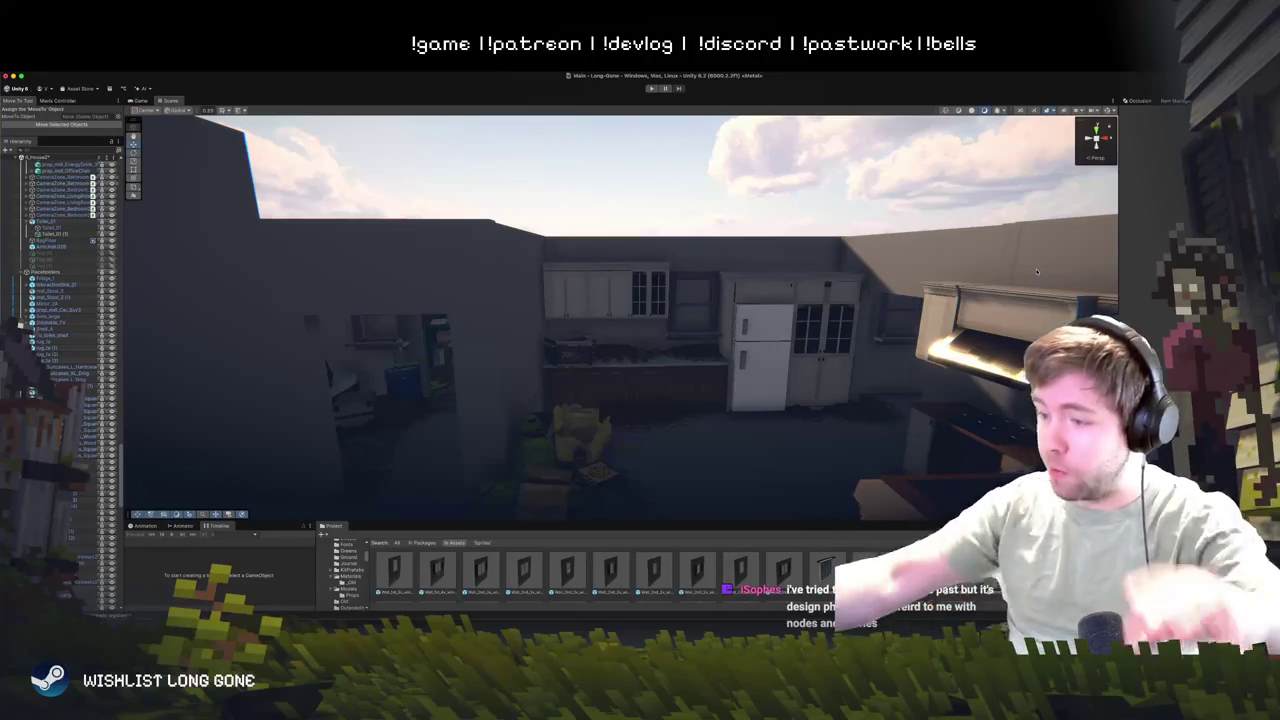
mouse_move(801, 278)
mouse_down()
mouse_move(574, 381)
mouse_move(397, 366)
mouse_move(410, 362)
mouse_up()
click(600, 318)
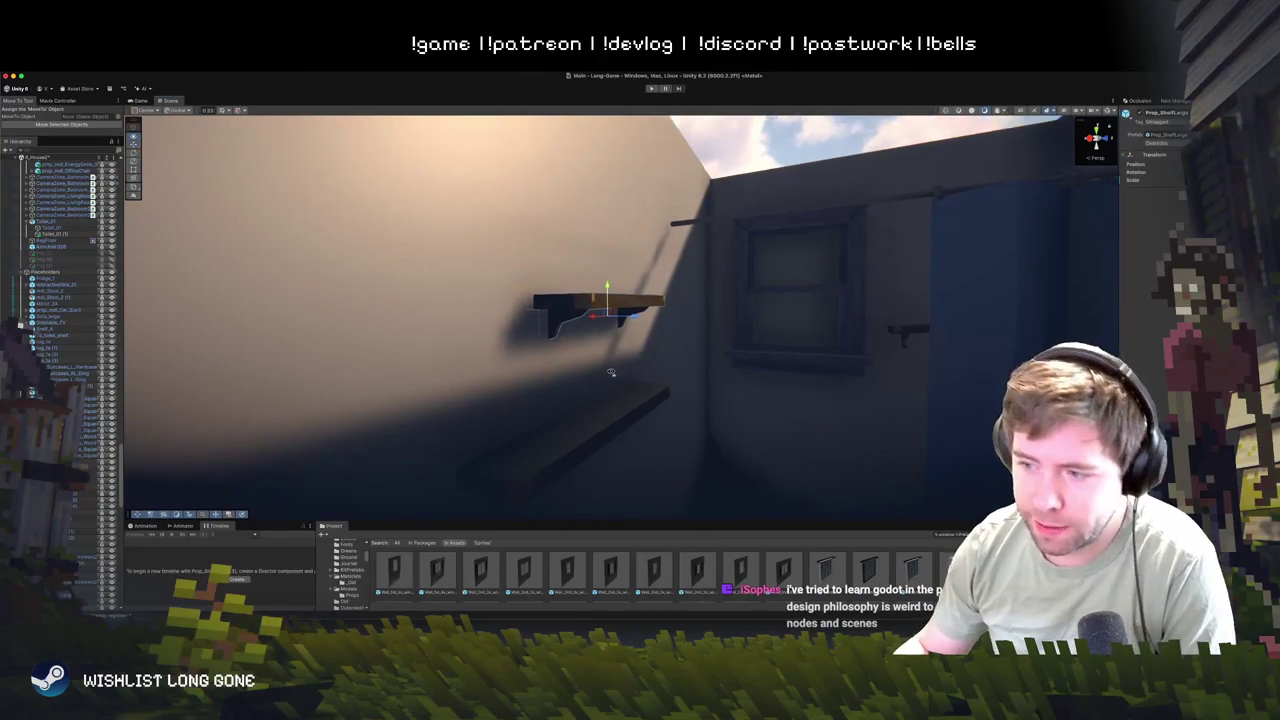
- Raise the shelf copy to the top of the bathroom wall above the other two
mouse_move(611, 372)
mouse_down()
mouse_move(691, 323)
mouse_move(697, 284)
mouse_up()
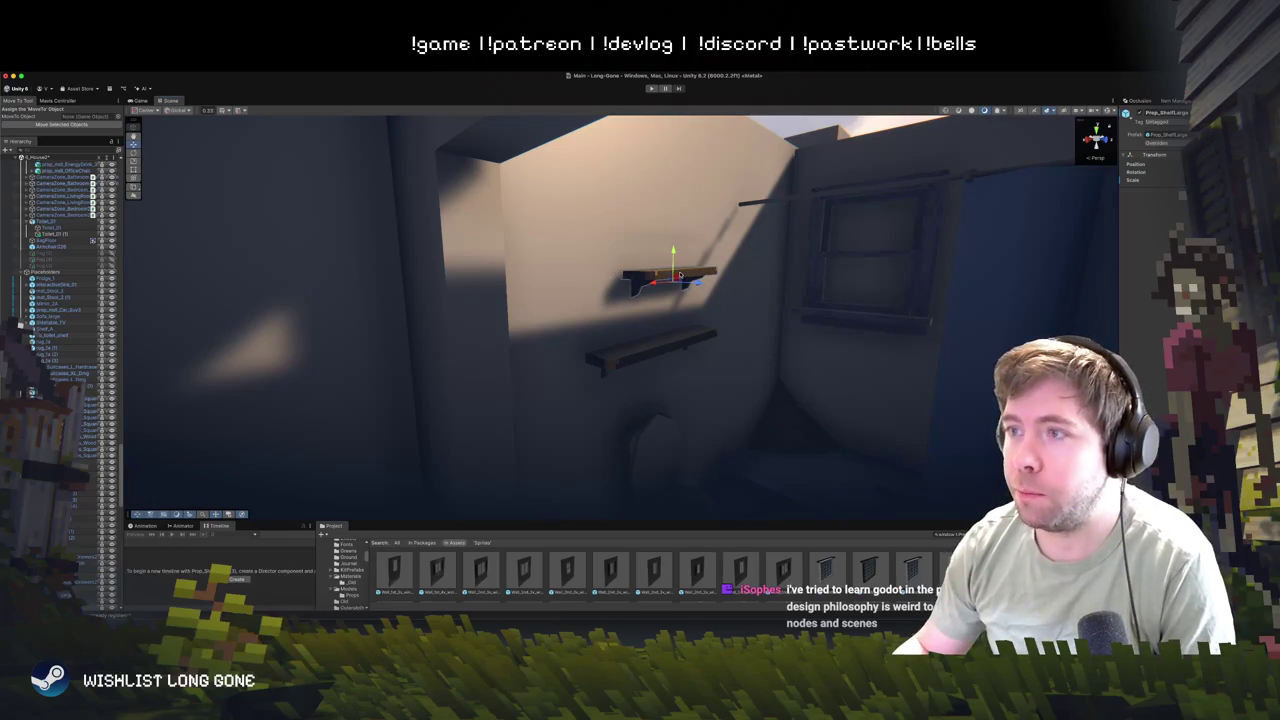
drag(673, 262, 671, 200)
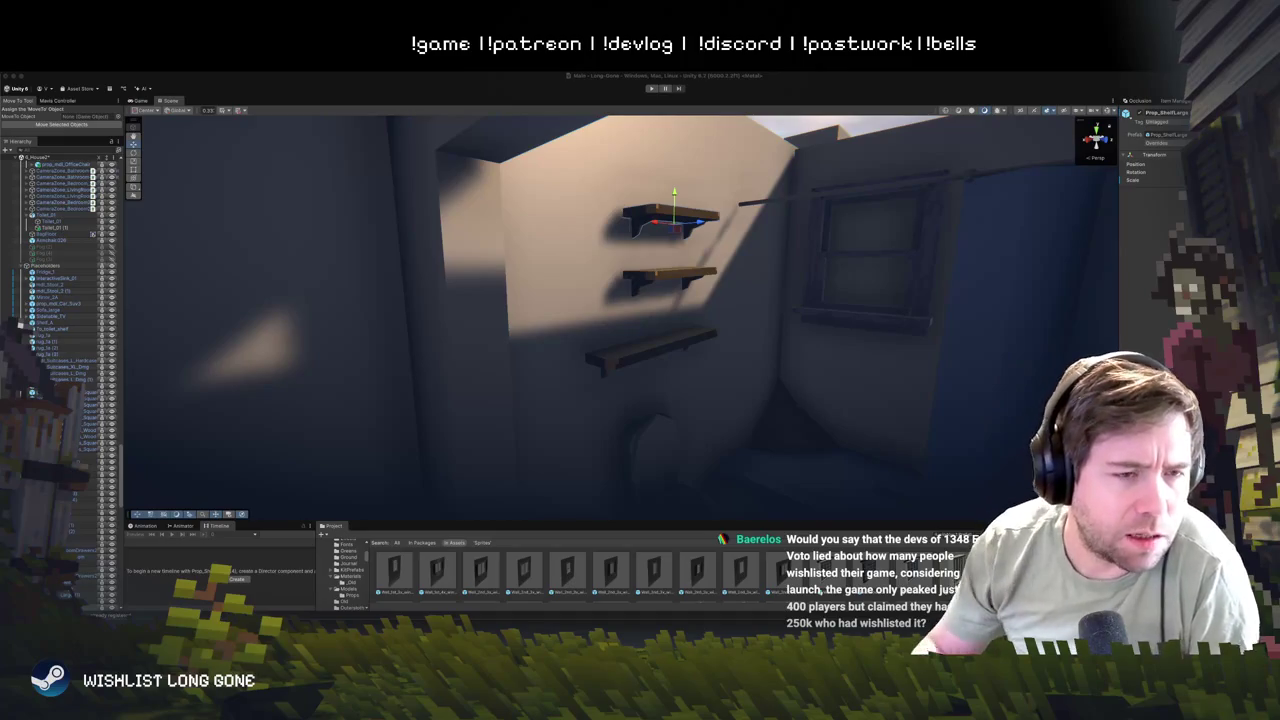
- Search games-popularity.com for '1348 ex voto' and skim its statistics page
key(super+Tab)
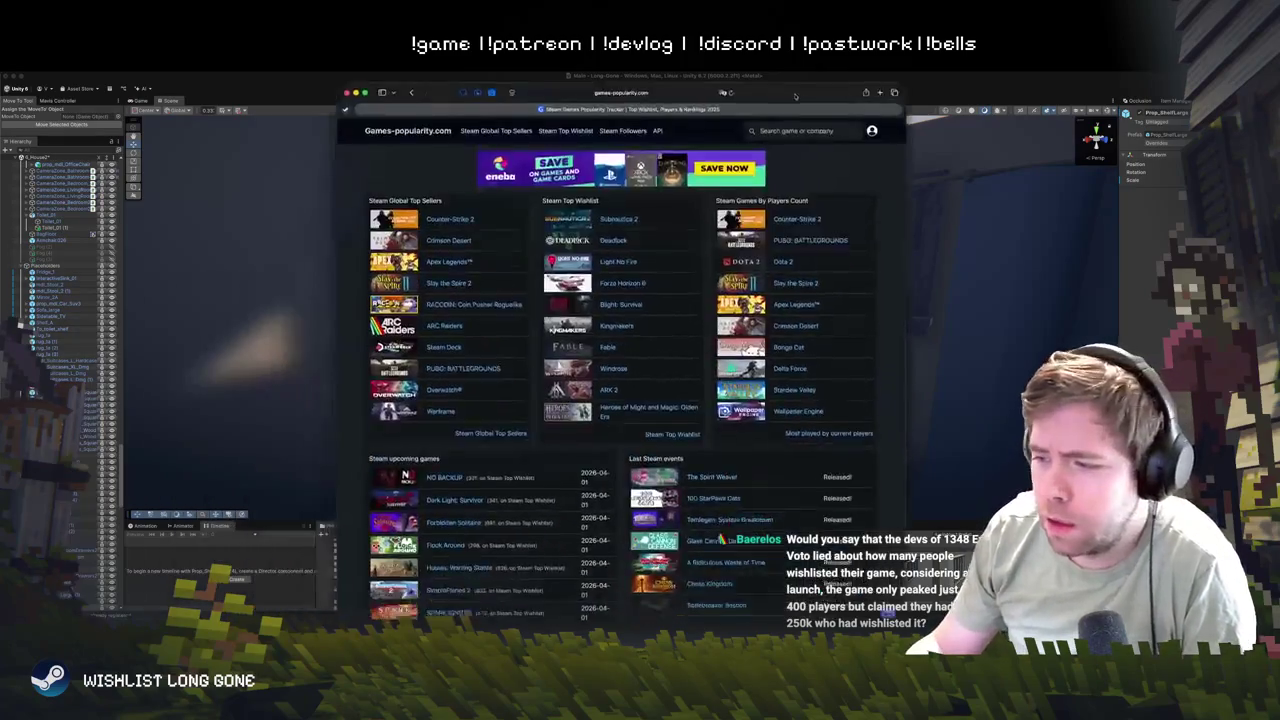
scroll(450, 300, down, 5)
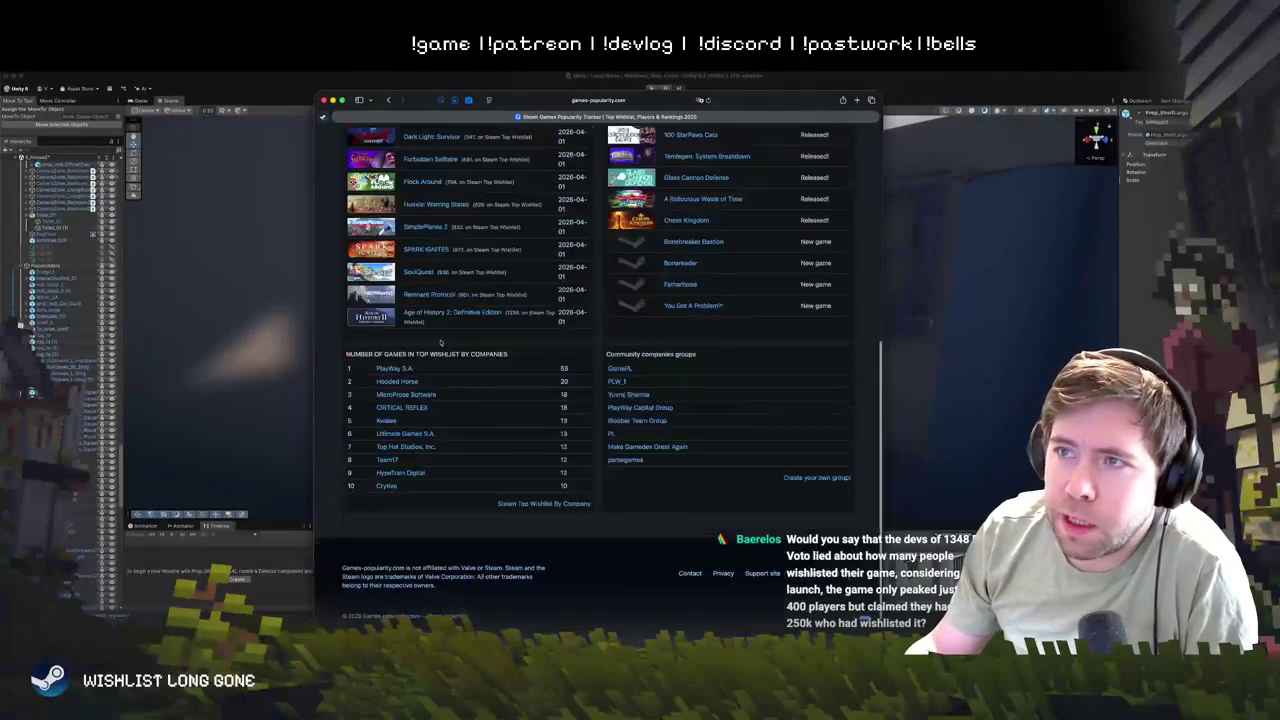
scroll(440, 340, up, 5)
click(770, 138)
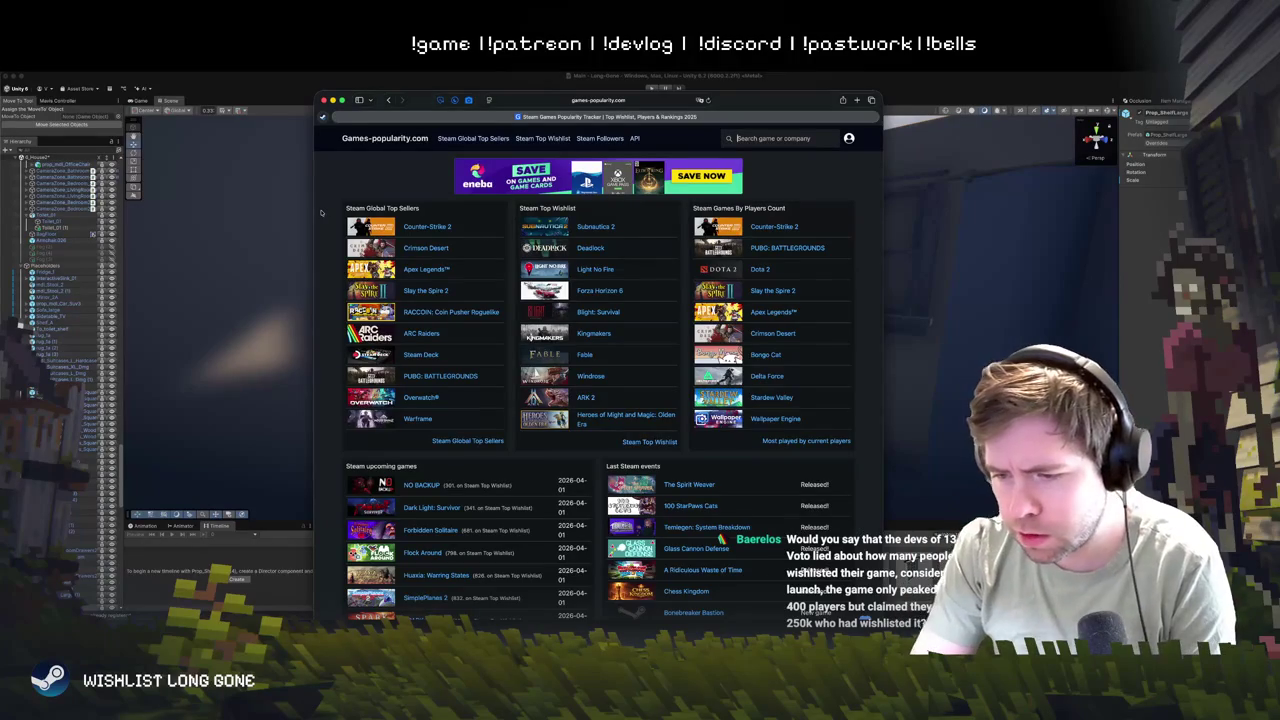
text(1348 ex voto)
key(Return)
scroll(546, 459, down, 5)
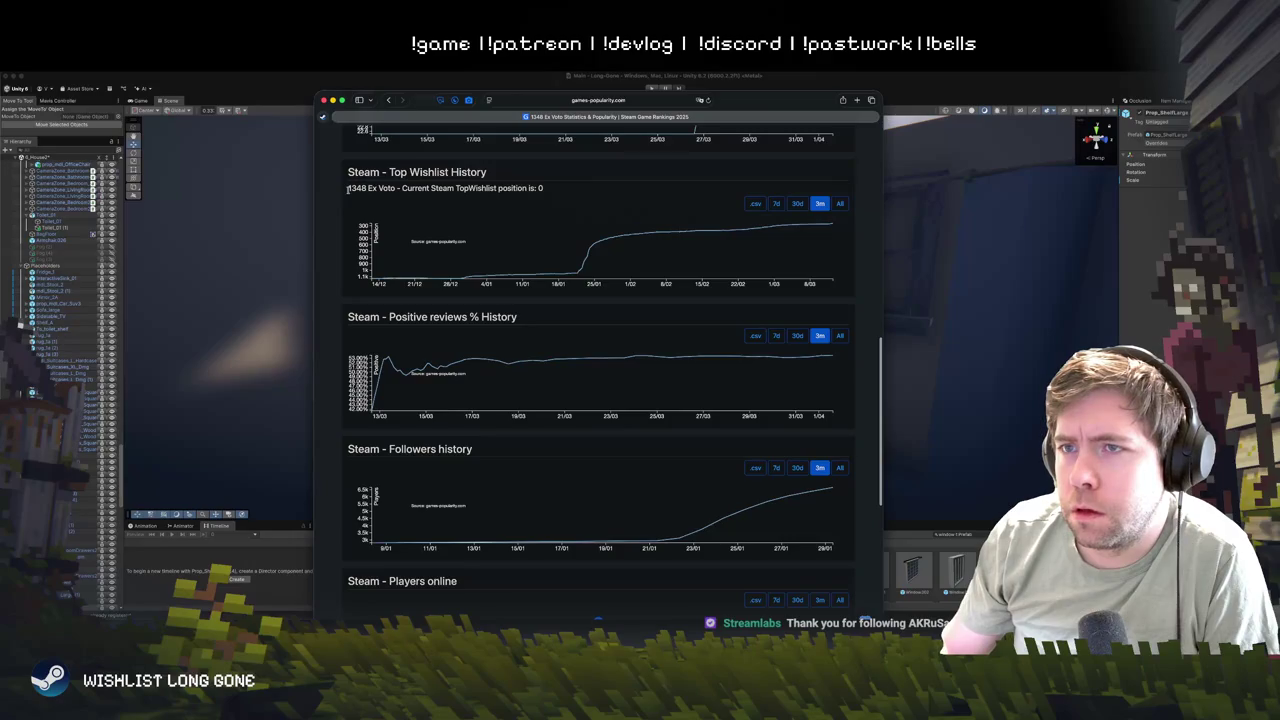
scroll(500, 233, up, 1)
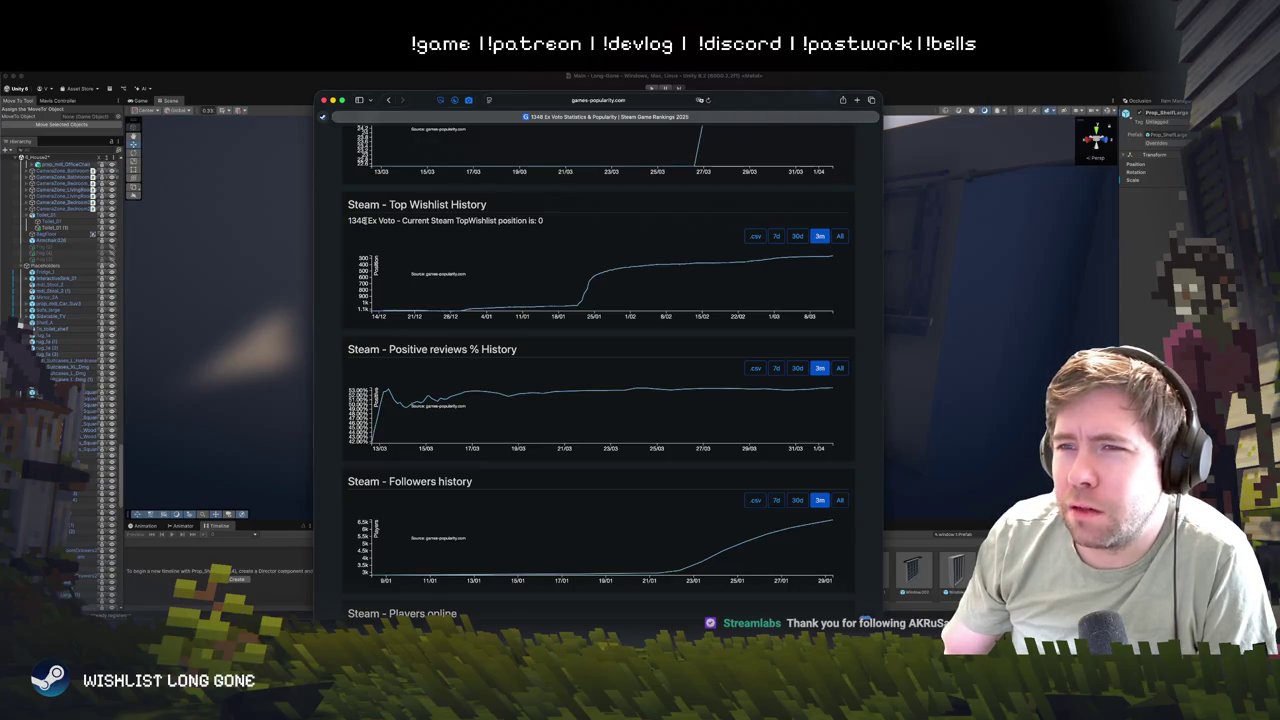
- Highlight the 1348 caption number and the 259 wishlist position entry, then return to the top
drag(367, 221, 350, 221)
click(372, 242)
scroll(372, 242, down, 2)
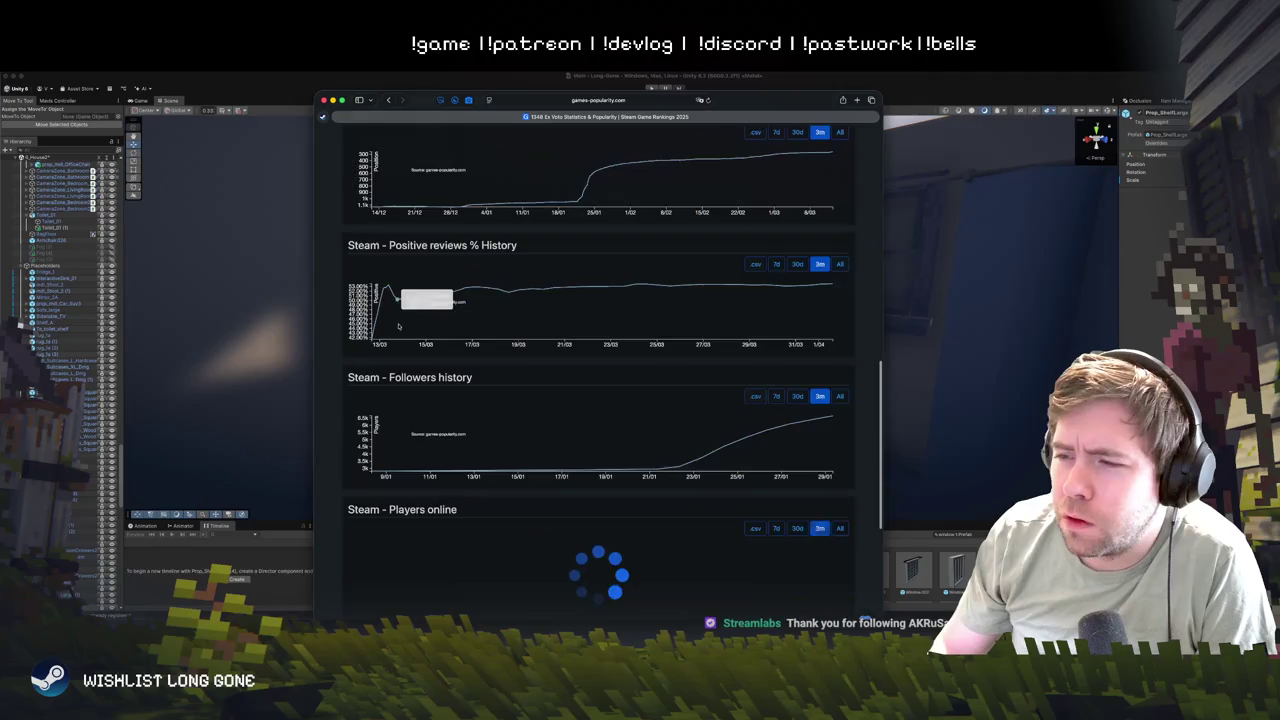
scroll(372, 242, up, 5)
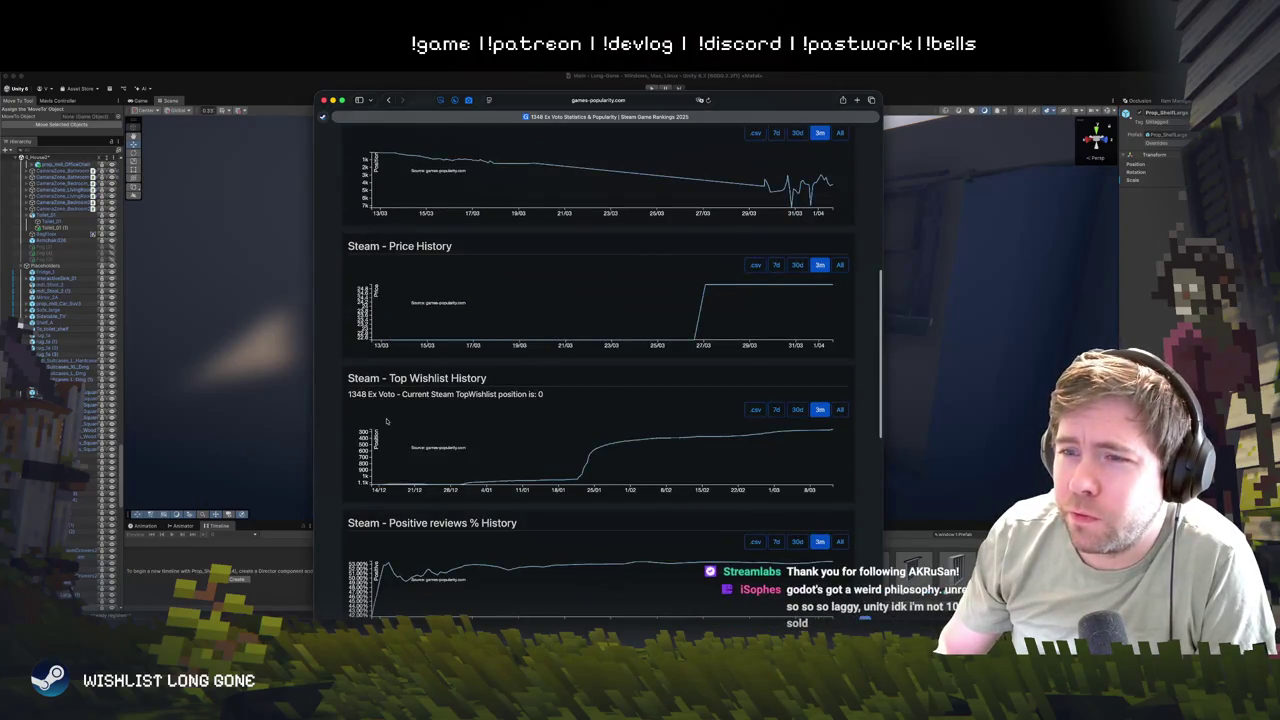
scroll(519, 467, down, 8)
scroll(519, 467, down, 2)
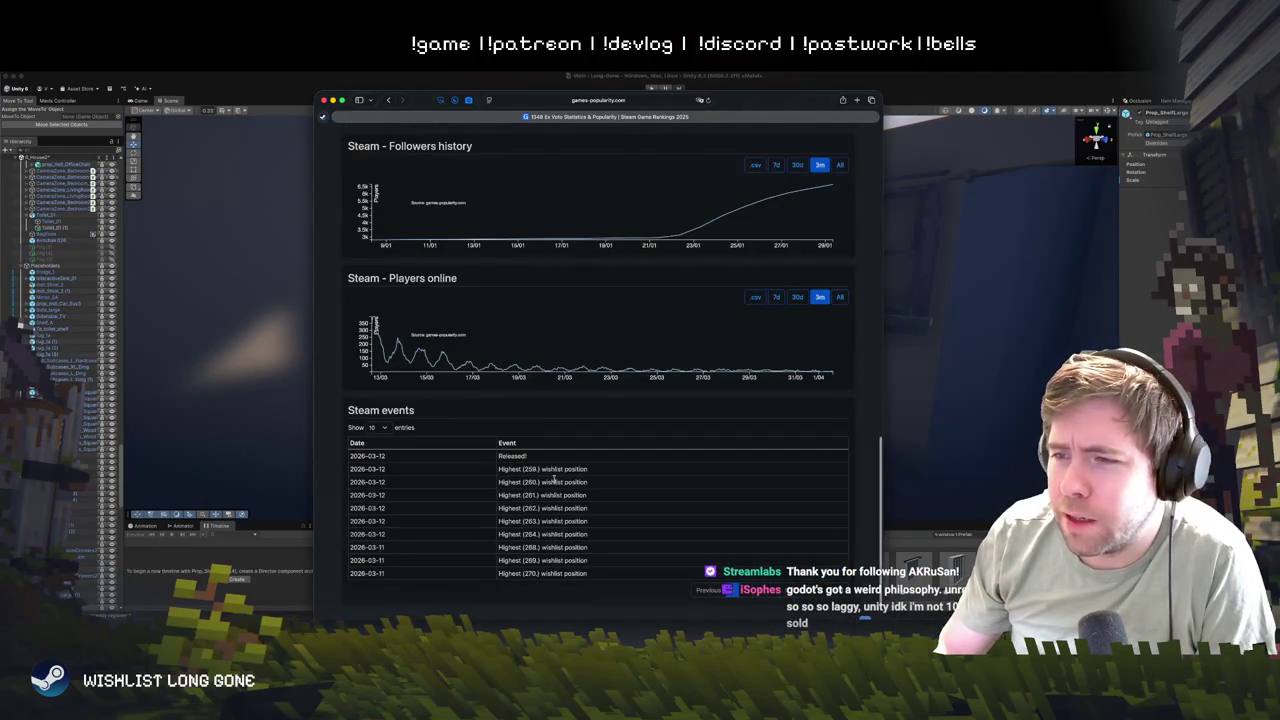
mouse_move(568, 469)
mouse_down()
mouse_move(498, 468)
mouse_move(538, 469)
mouse_up()
click(498, 468)
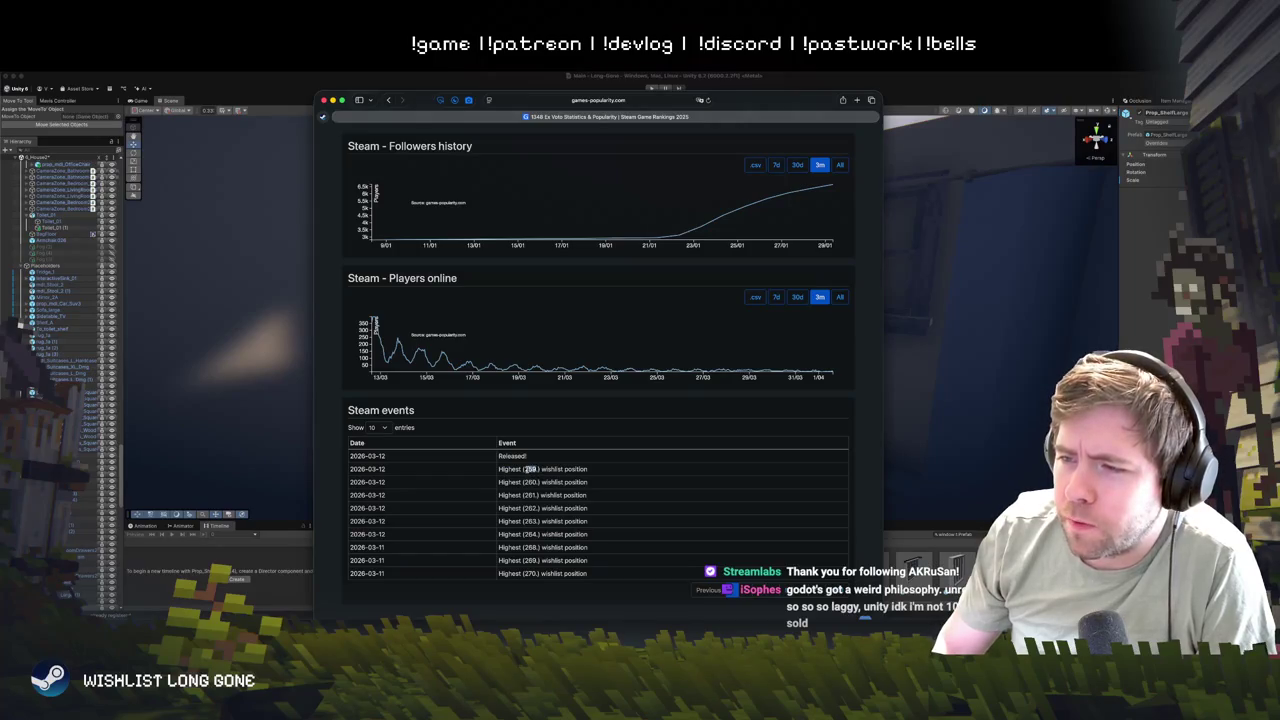
scroll(561, 479, up, 2)
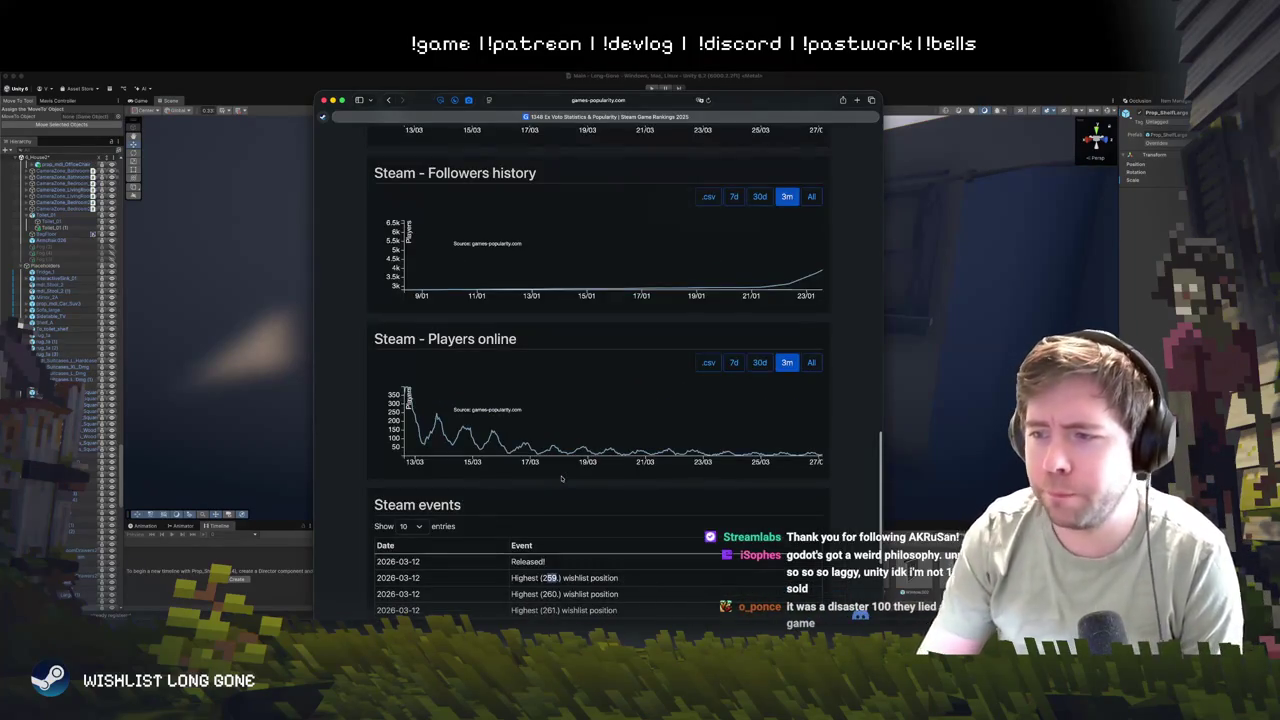
scroll(561, 479, down, 3)
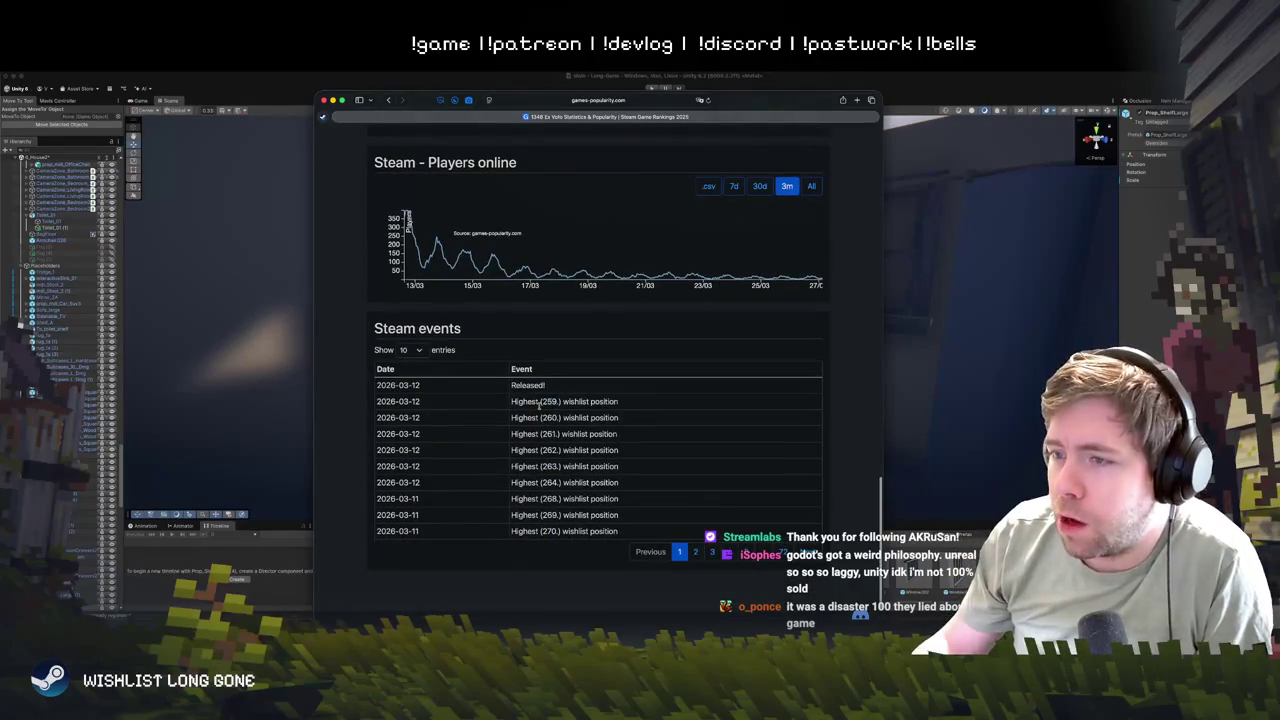
drag(542, 403, 558, 402)
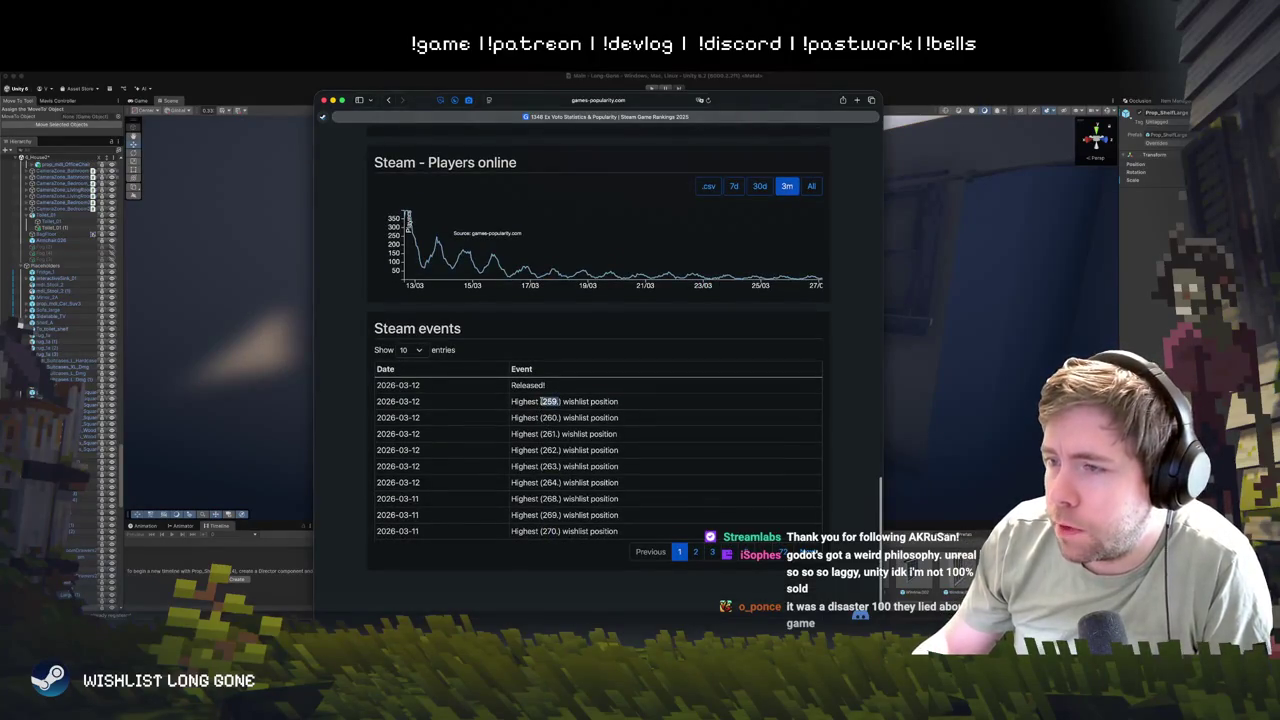
scroll(540, 424, up, 10)
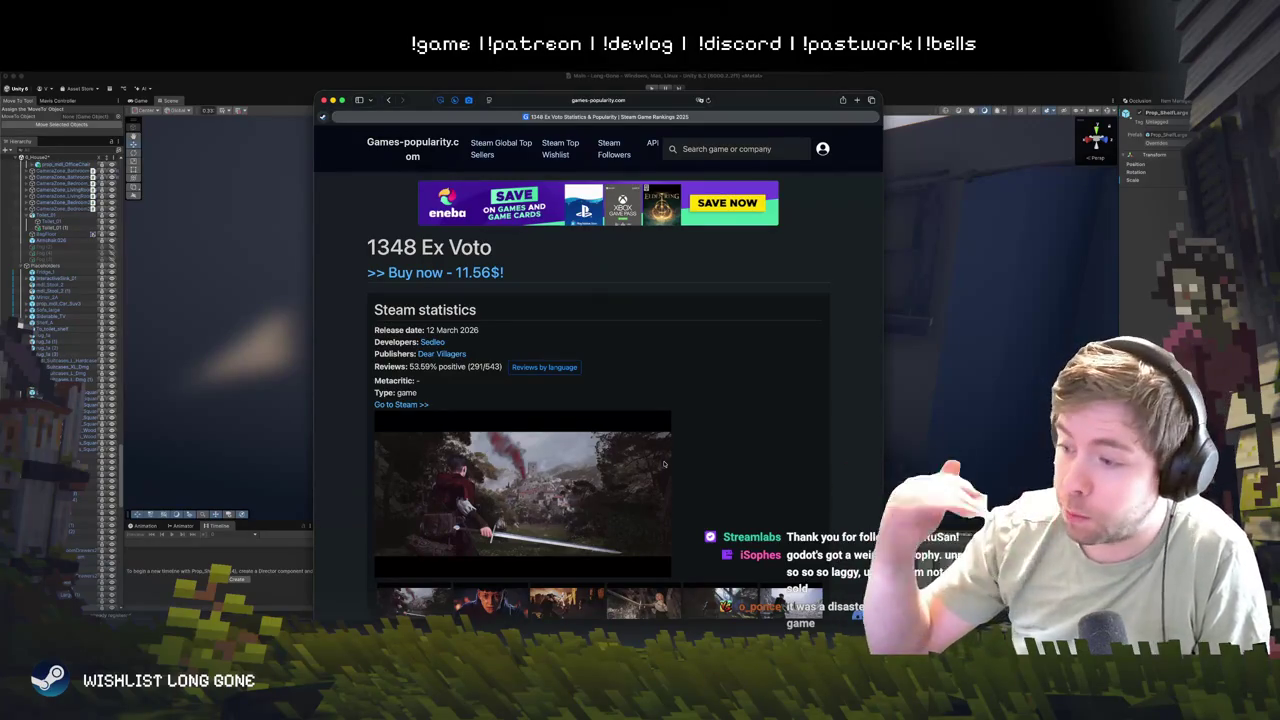
scroll(672, 469, down, 1)
scroll(672, 469, down, 15)
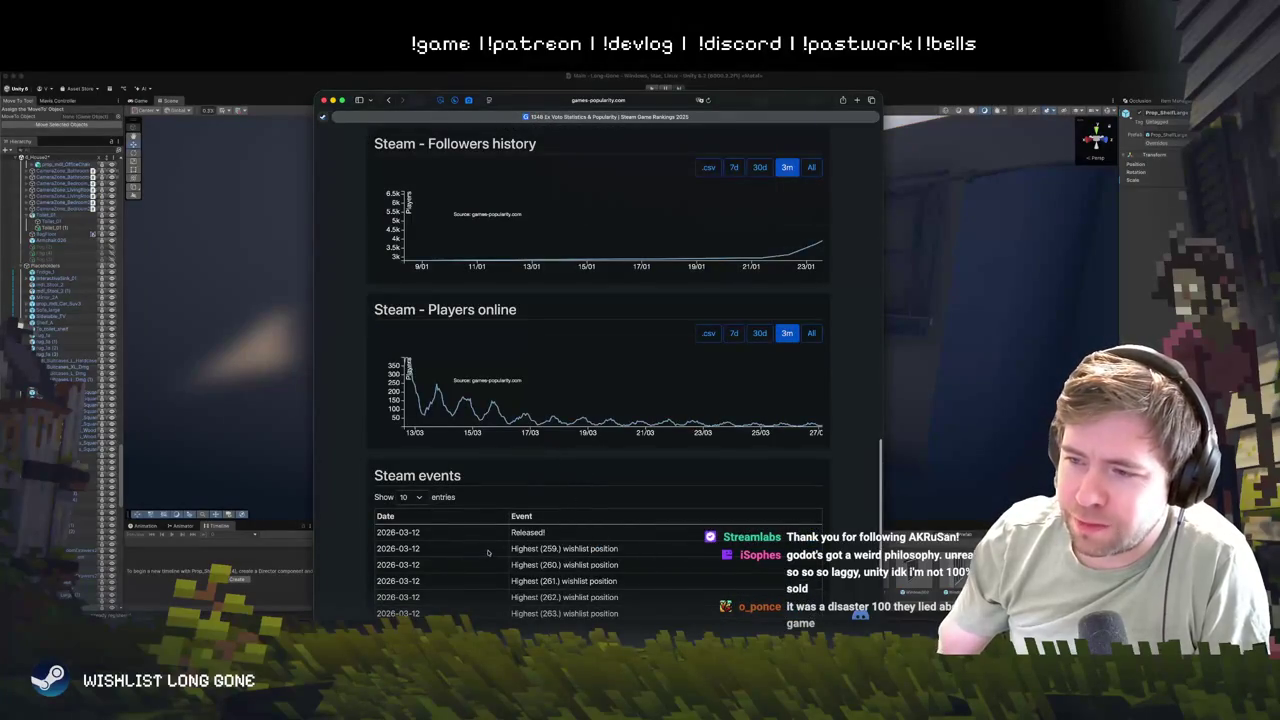
mouse_move(532, 549)
mouse_down()
mouse_move(620, 549)
mouse_move(524, 548)
mouse_move(588, 549)
mouse_move(545, 549)
mouse_move(563, 549)
mouse_up()
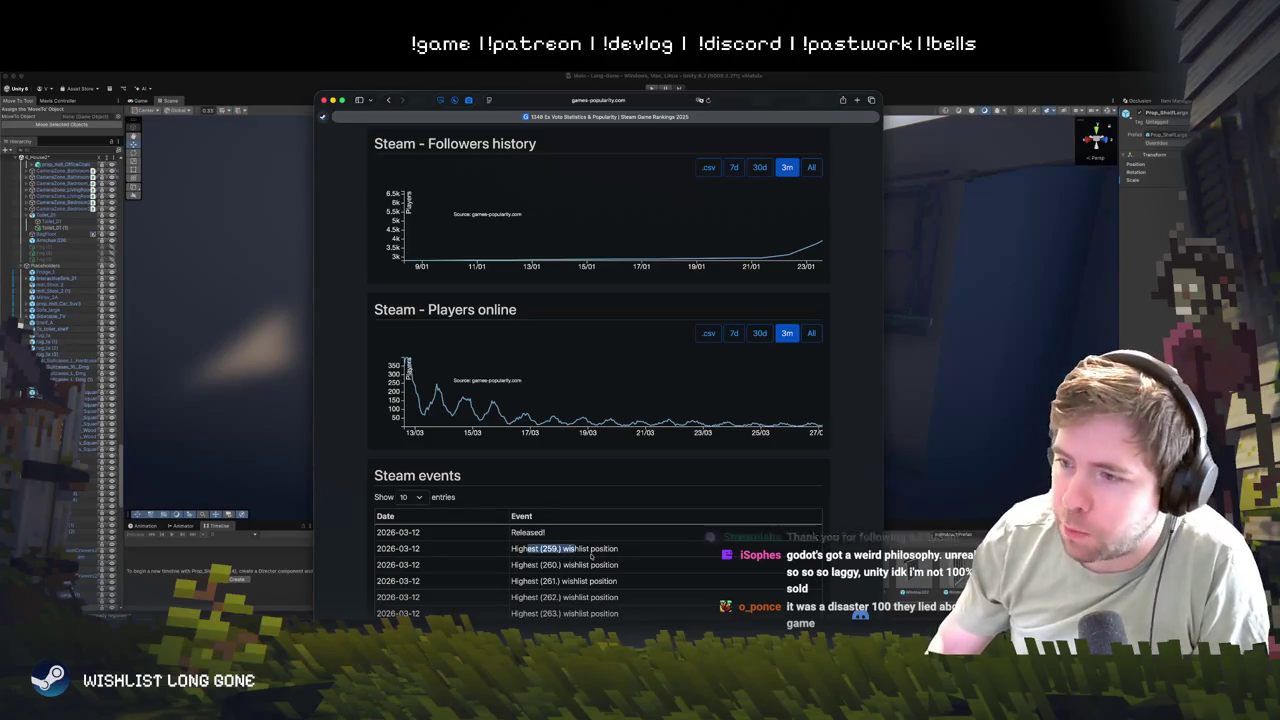
click(530, 548)
scroll(543, 441, down, 2)
double_click(548, 491)
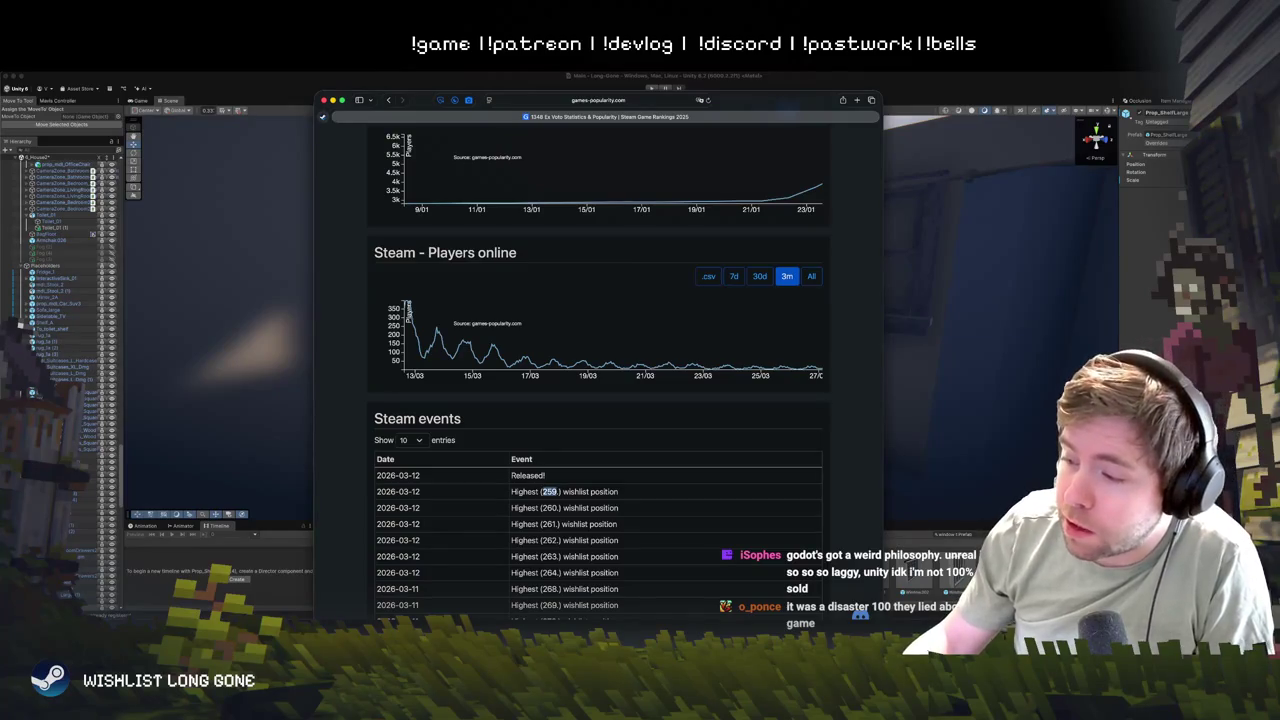
click(551, 491)
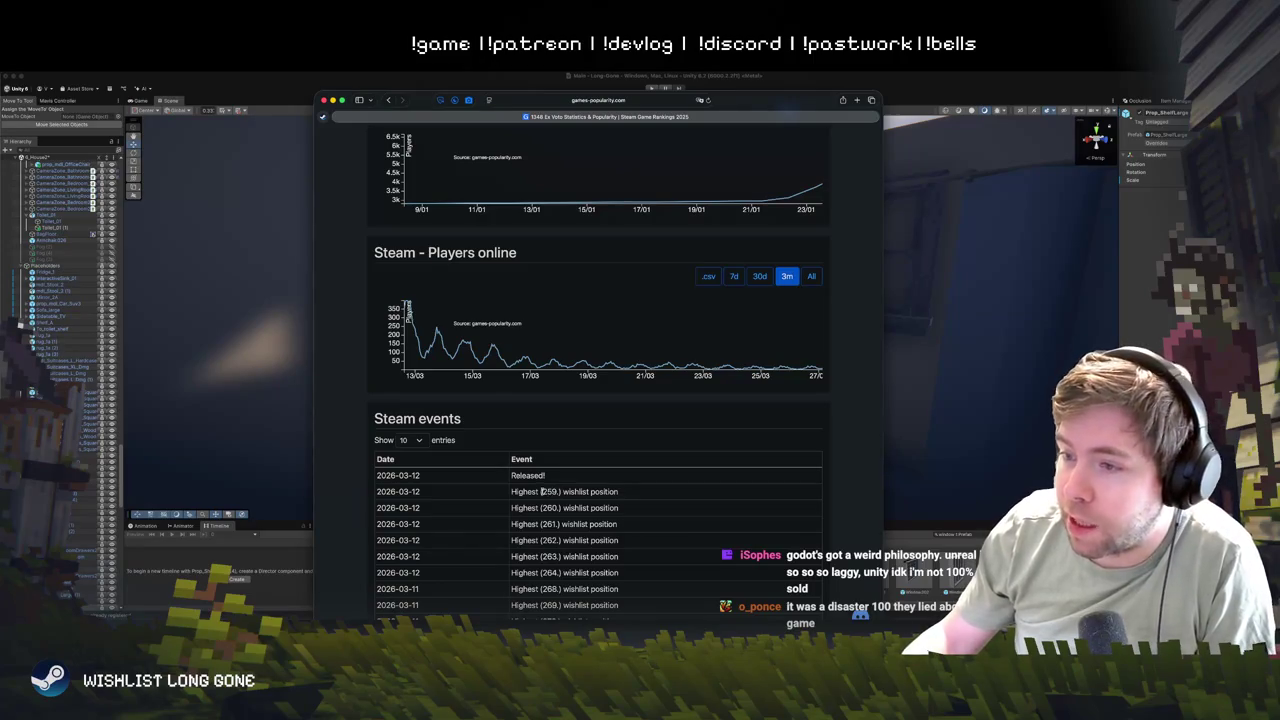
drag(542, 491, 558, 491)
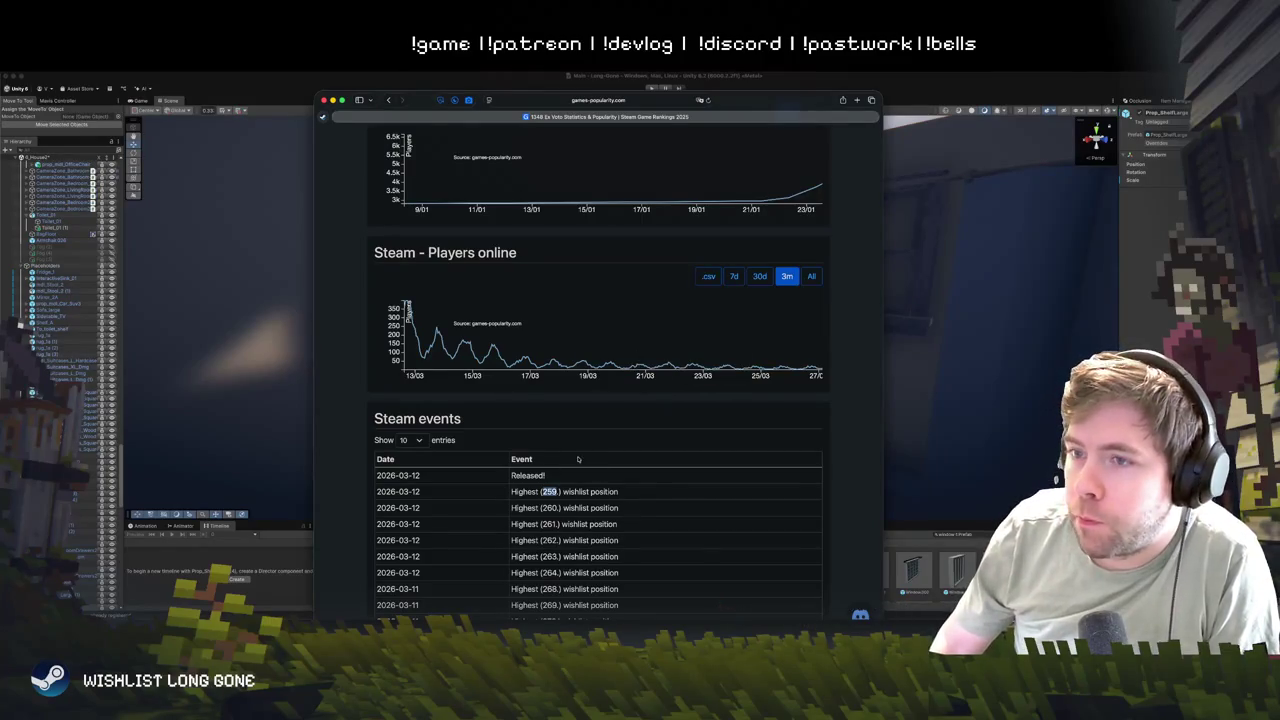
scroll(575, 458, up, 3)
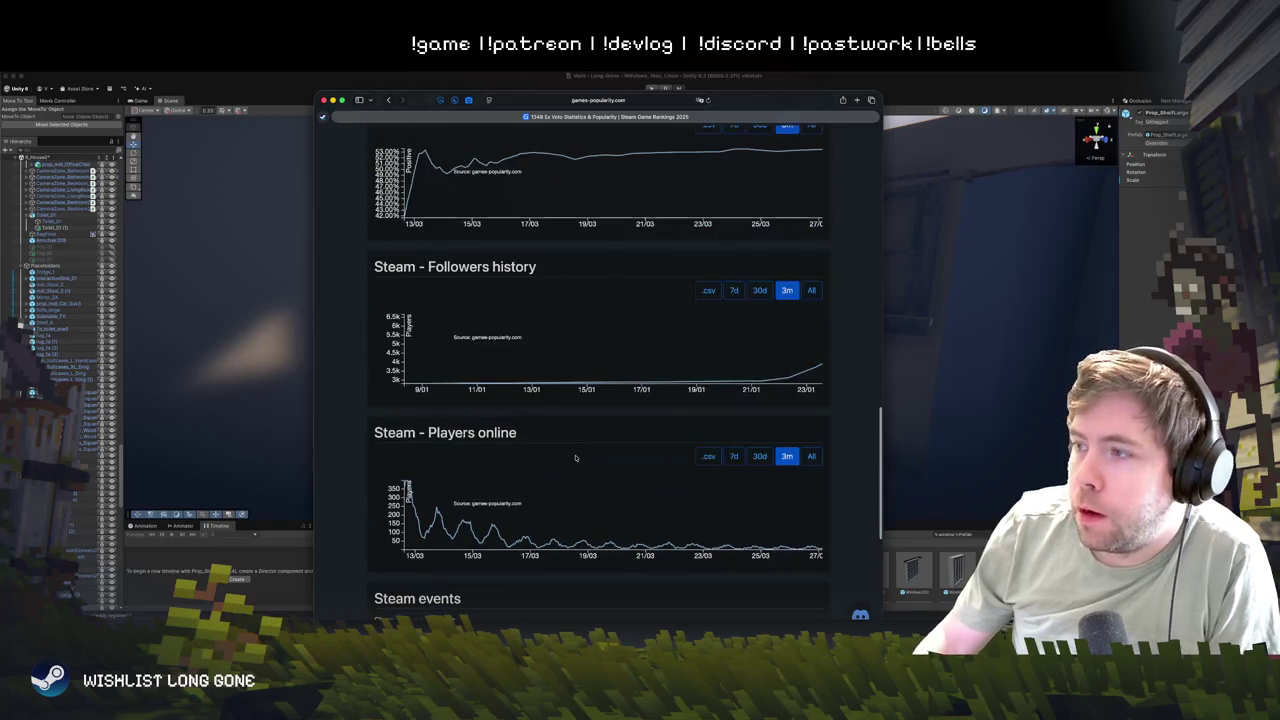
scroll(575, 458, up, 3)
scroll(575, 458, up, 2)
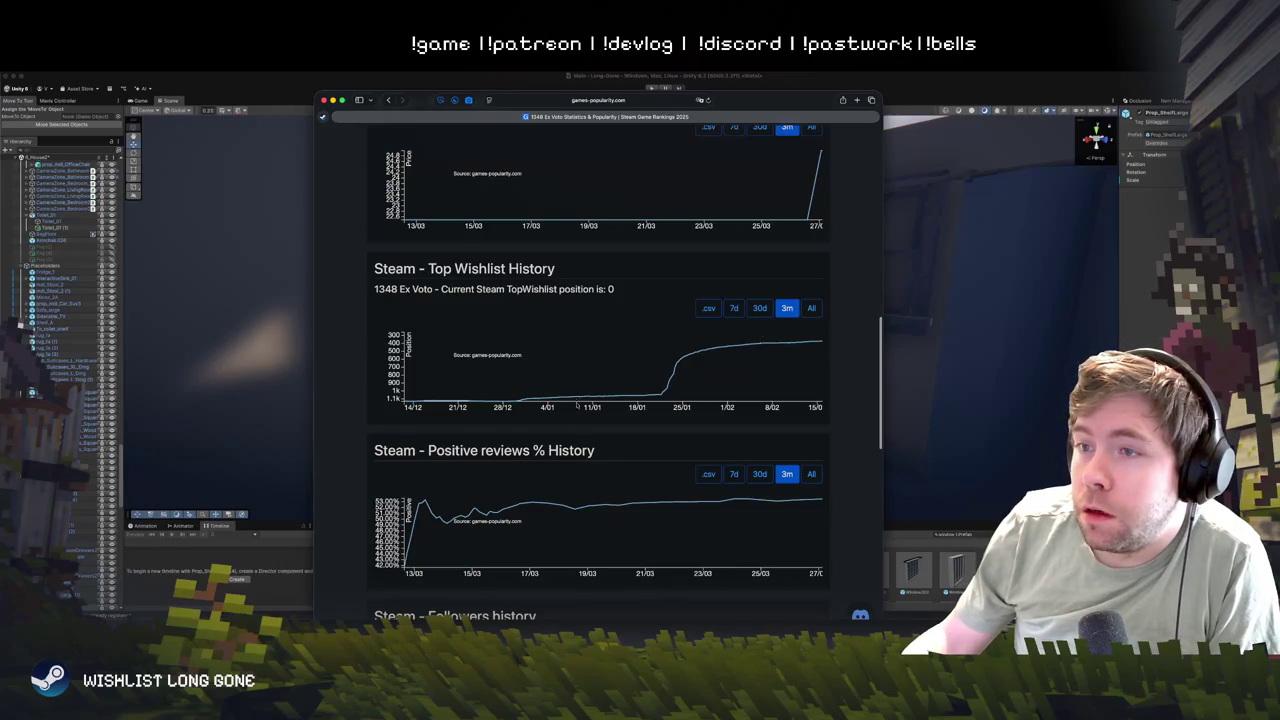
scroll(577, 404, up, 1)
scroll(520, 476, up, 2)
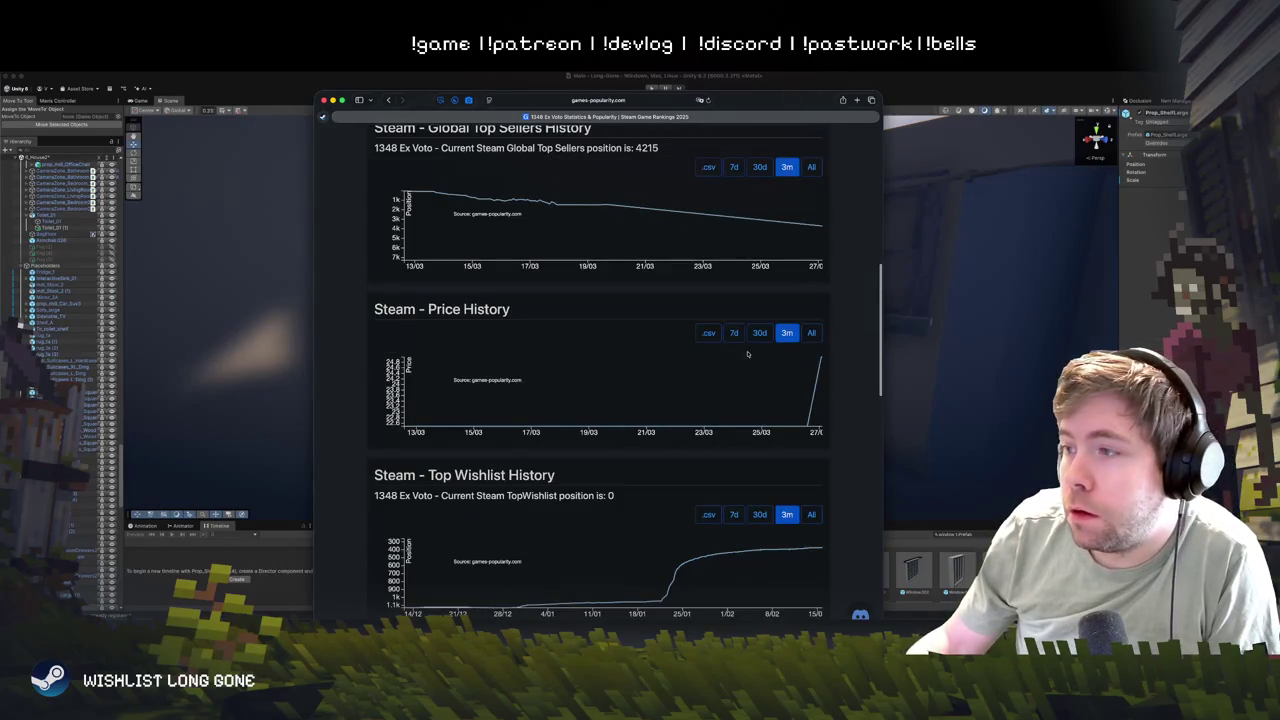
mouse_move(628, 400)
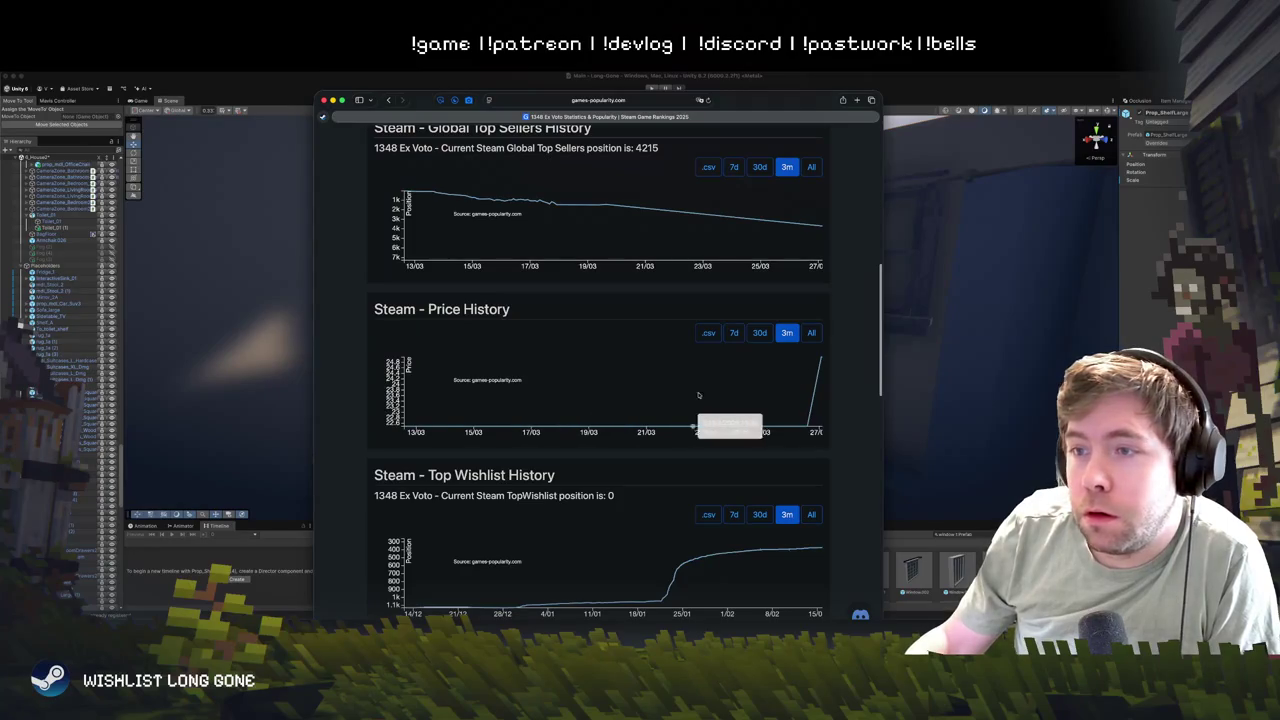
scroll(640, 380, up, 2)
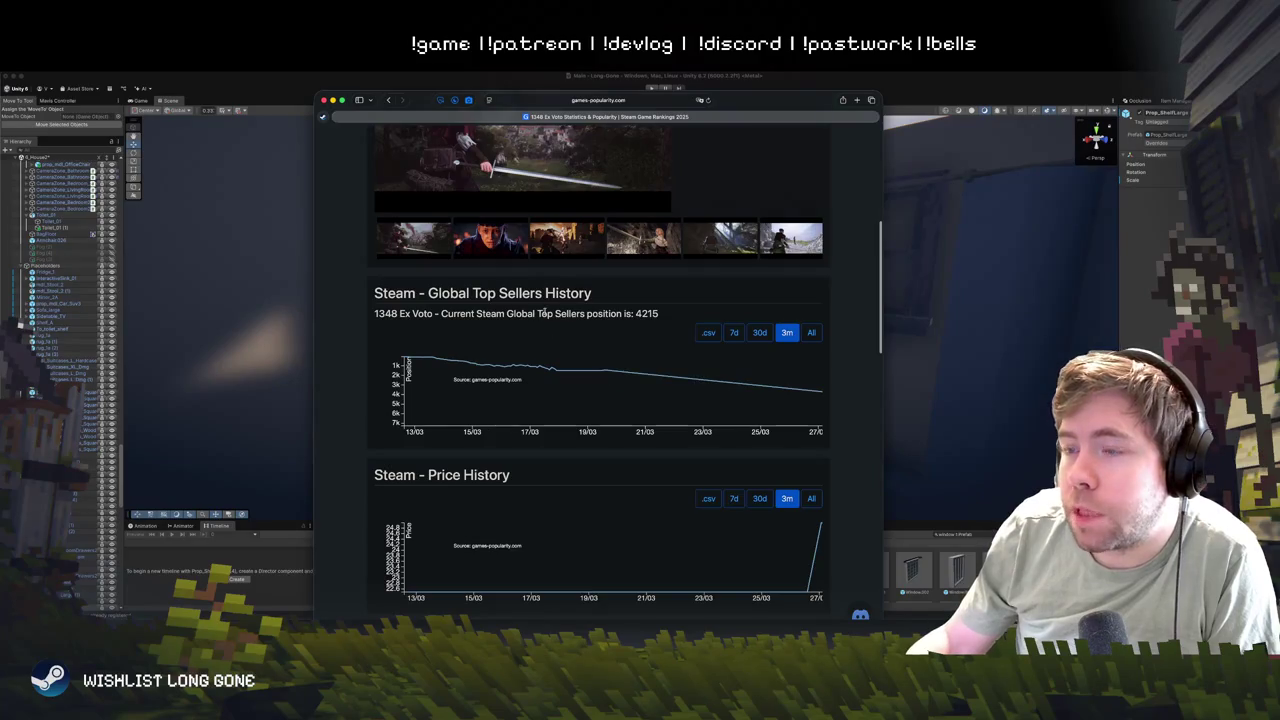
drag(541, 313, 657, 313)
scroll(605, 401, up, 3)
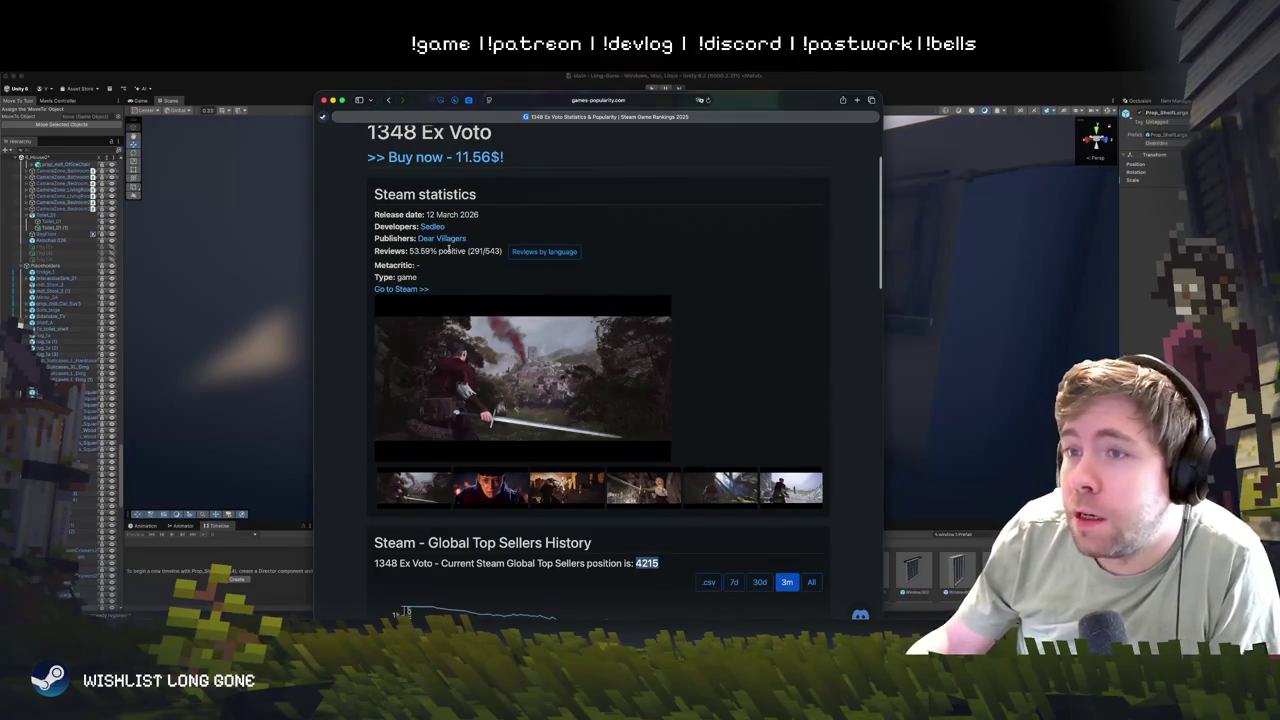
click(396, 289)
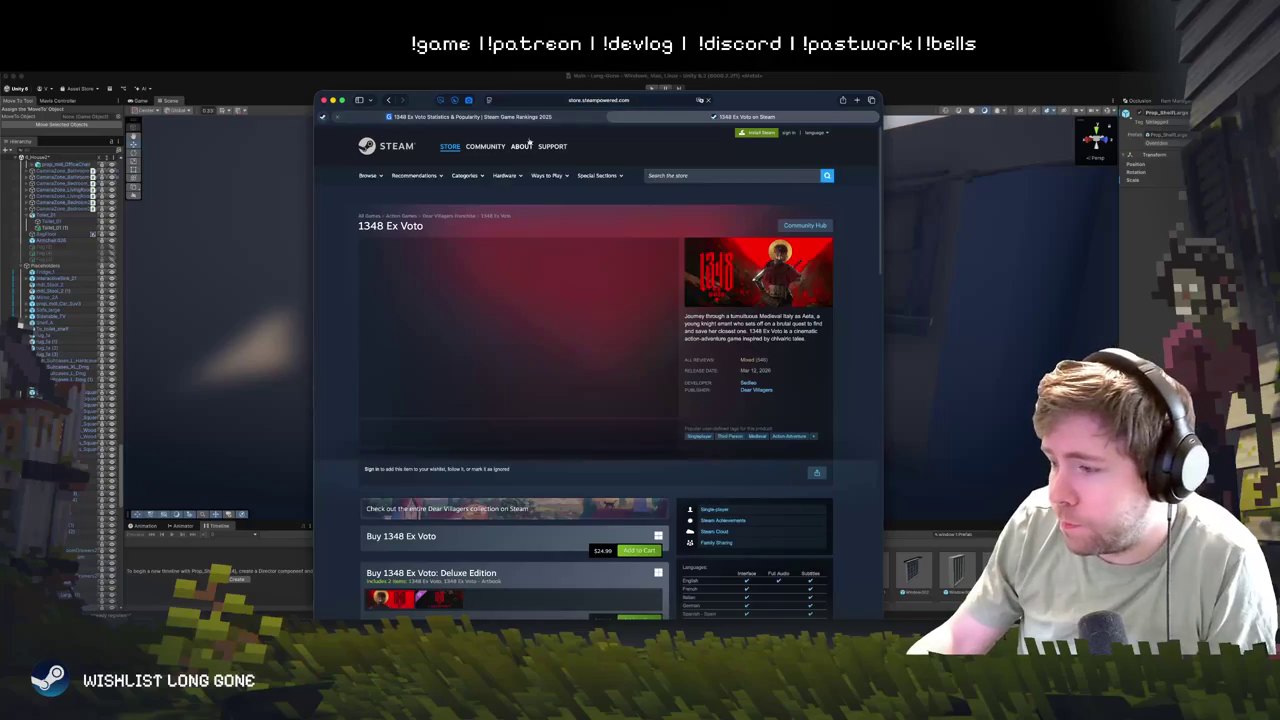
- Scroll the 1348 Ex Voto store page to its Mixed customer reviews and back to the top
scroll(651, 410, down, 1)
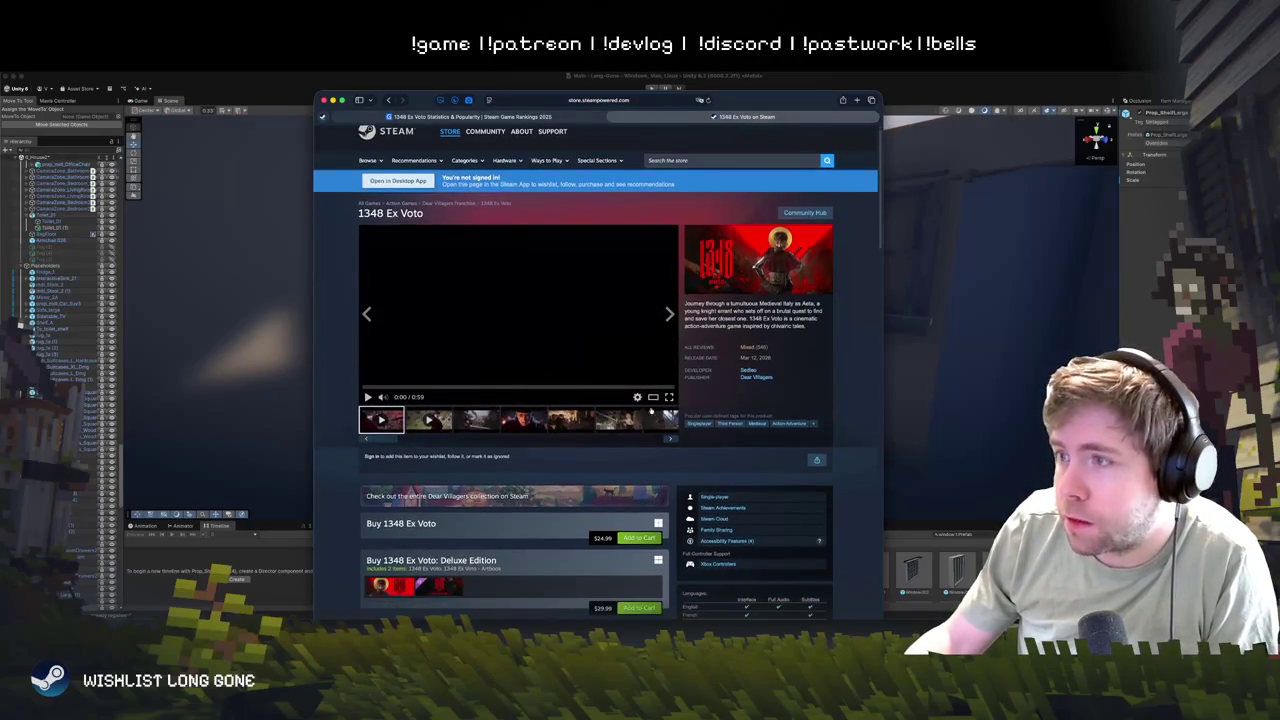
scroll(578, 270, down, 15)
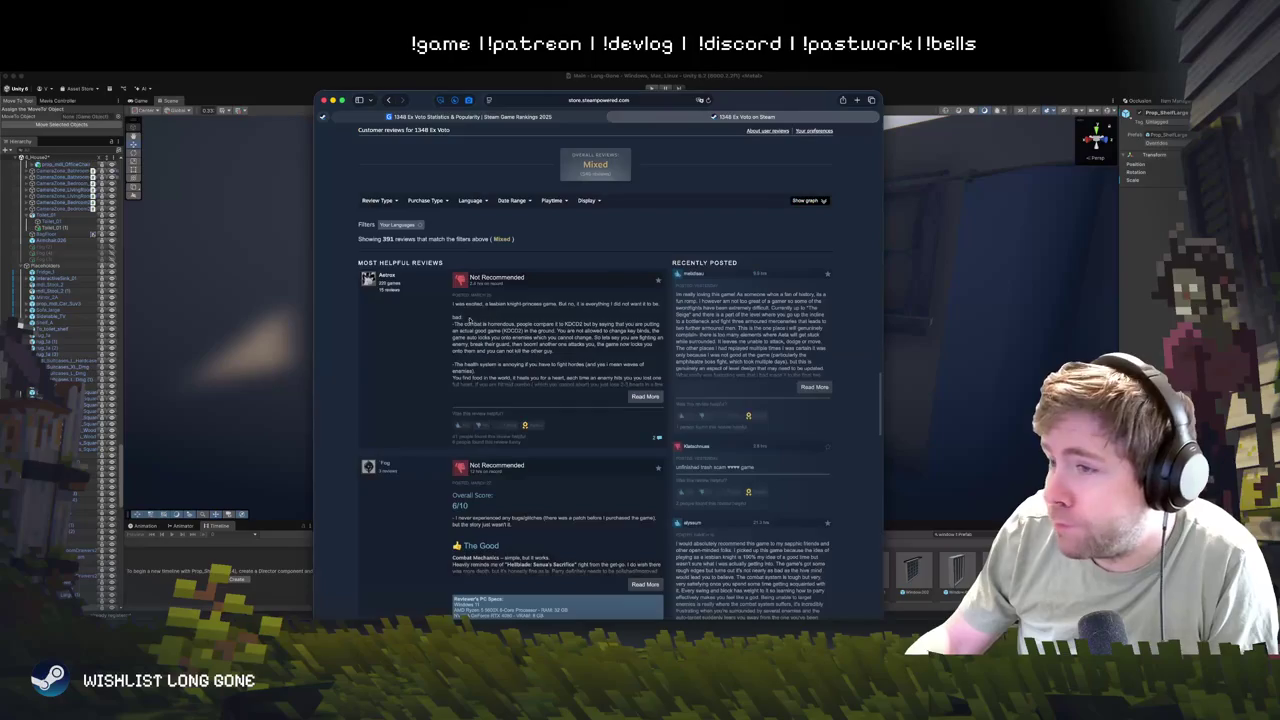
scroll(578, 290, up, 8)
scroll(578, 320, down, 5)
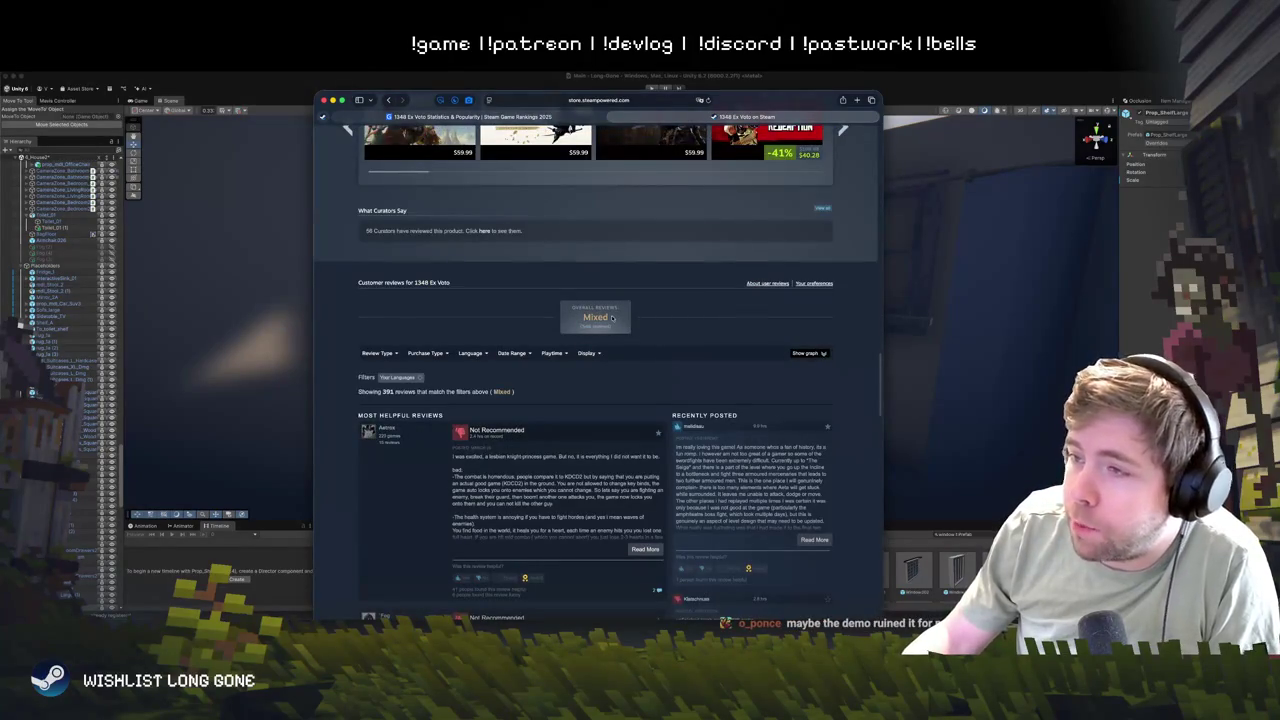
mouse_move(588, 354)
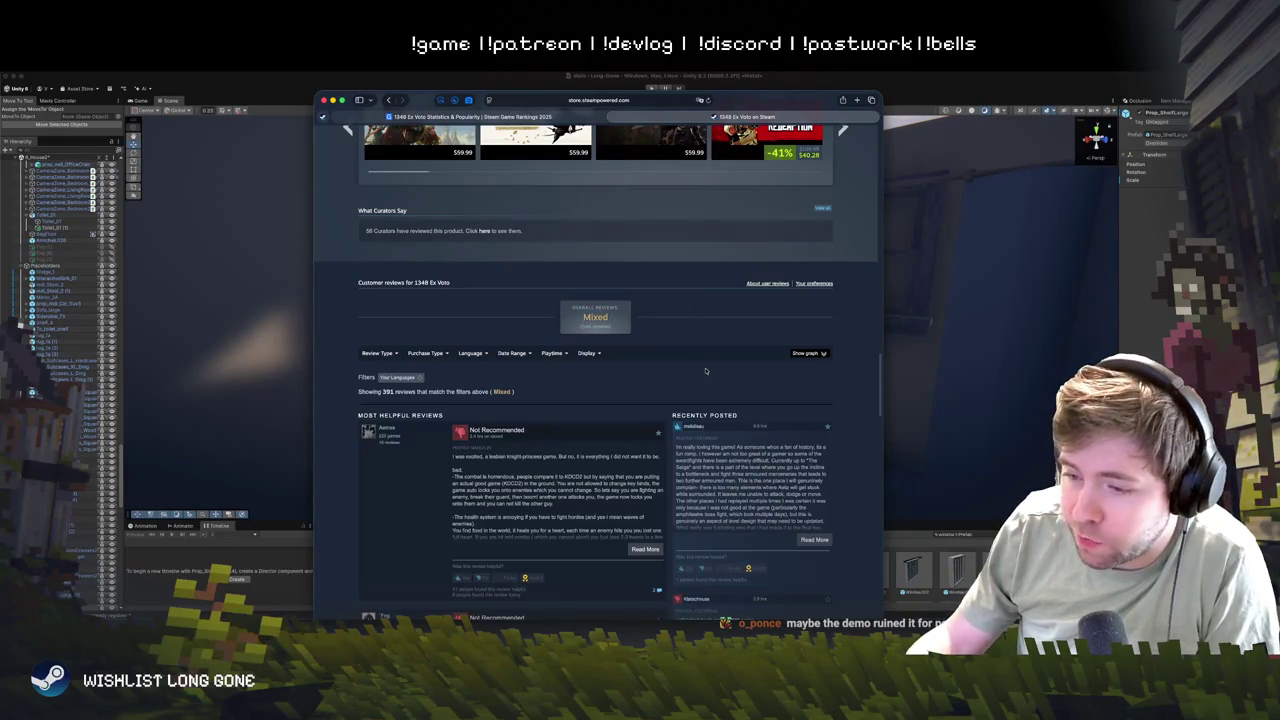
key(Home)
click(730, 175)
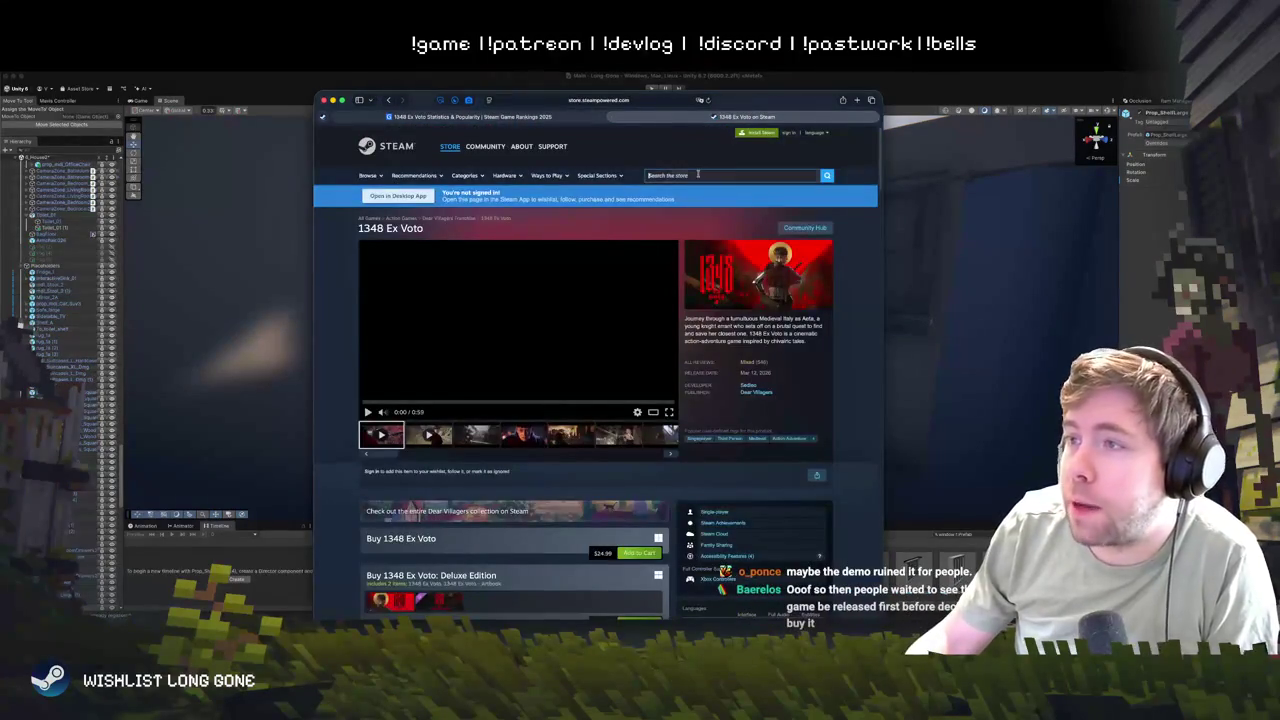
- Search the Steam store for Anomalous Coffee Machine 2, then CUFFBUST, opening each page
text(cuffbus)
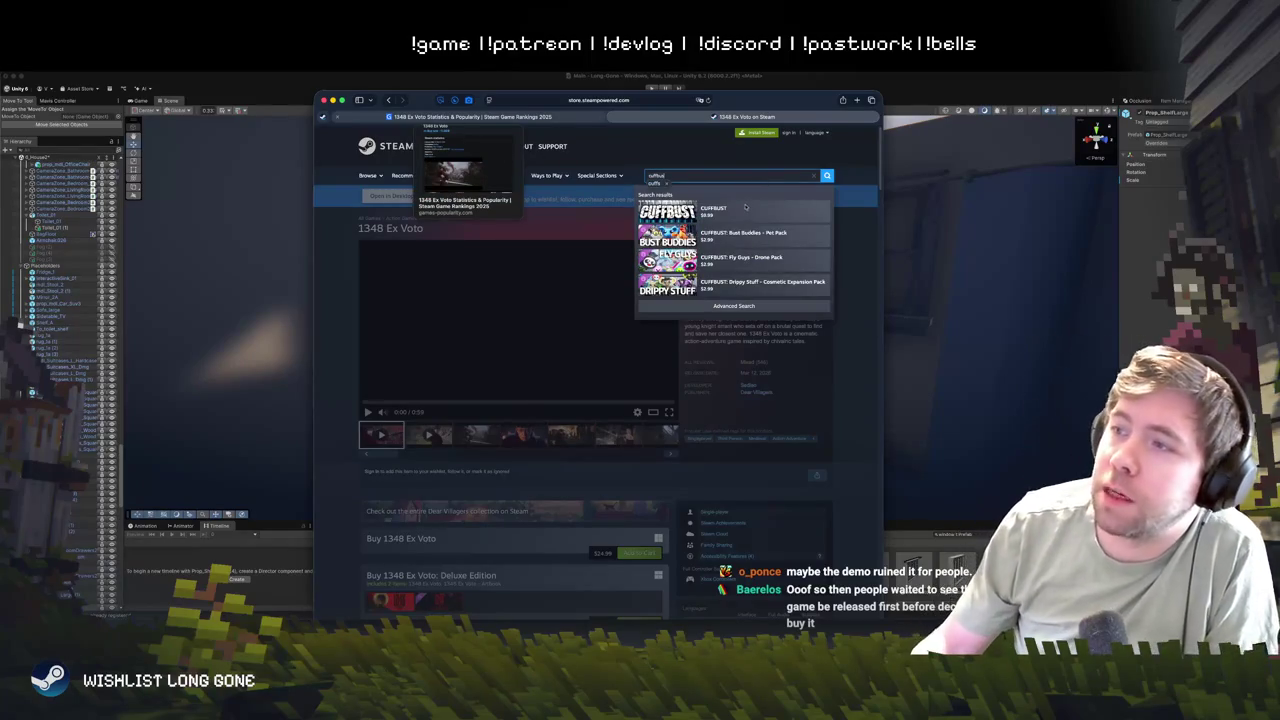
text(anomalous)
click(745, 207)
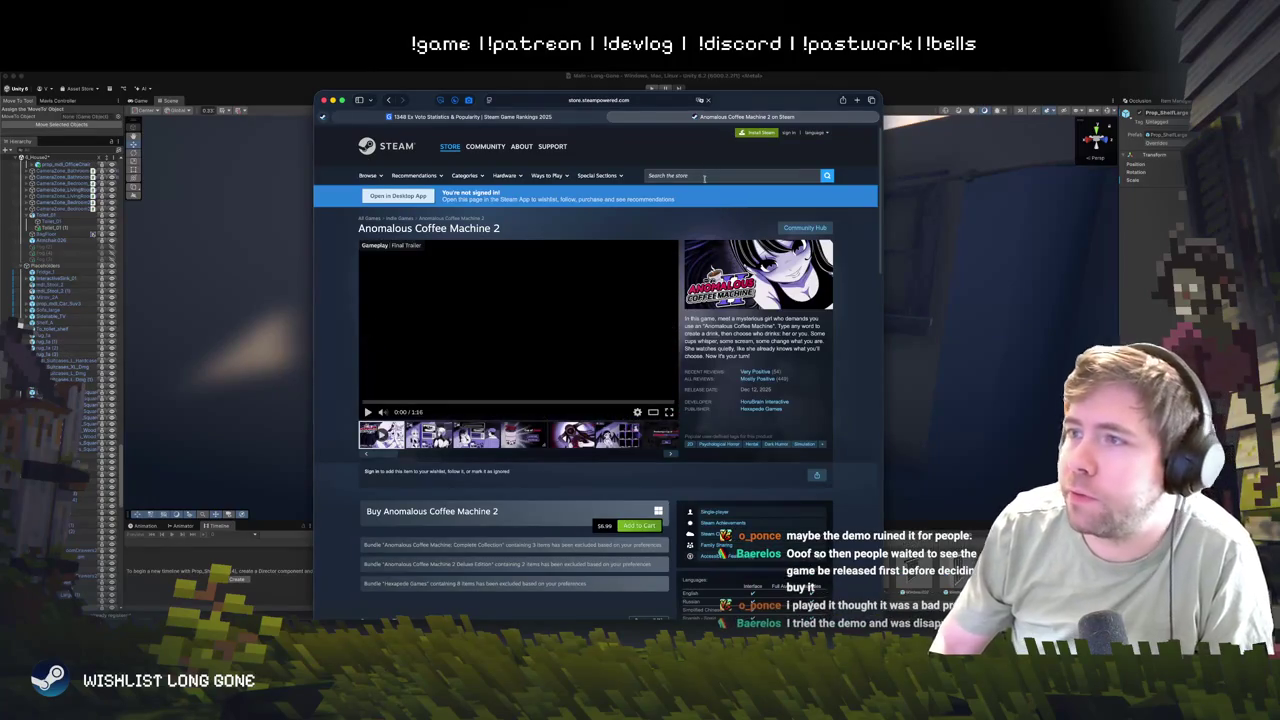
click(704, 178)
text(cuffb)
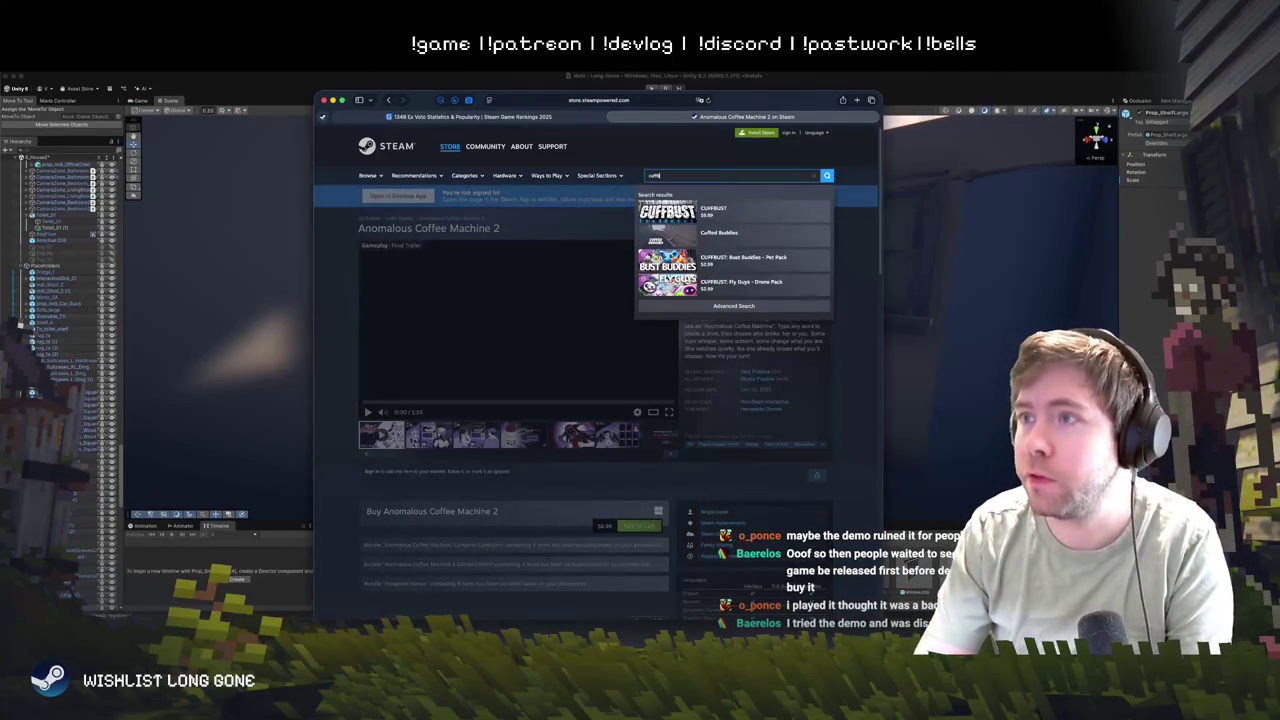
text(us)
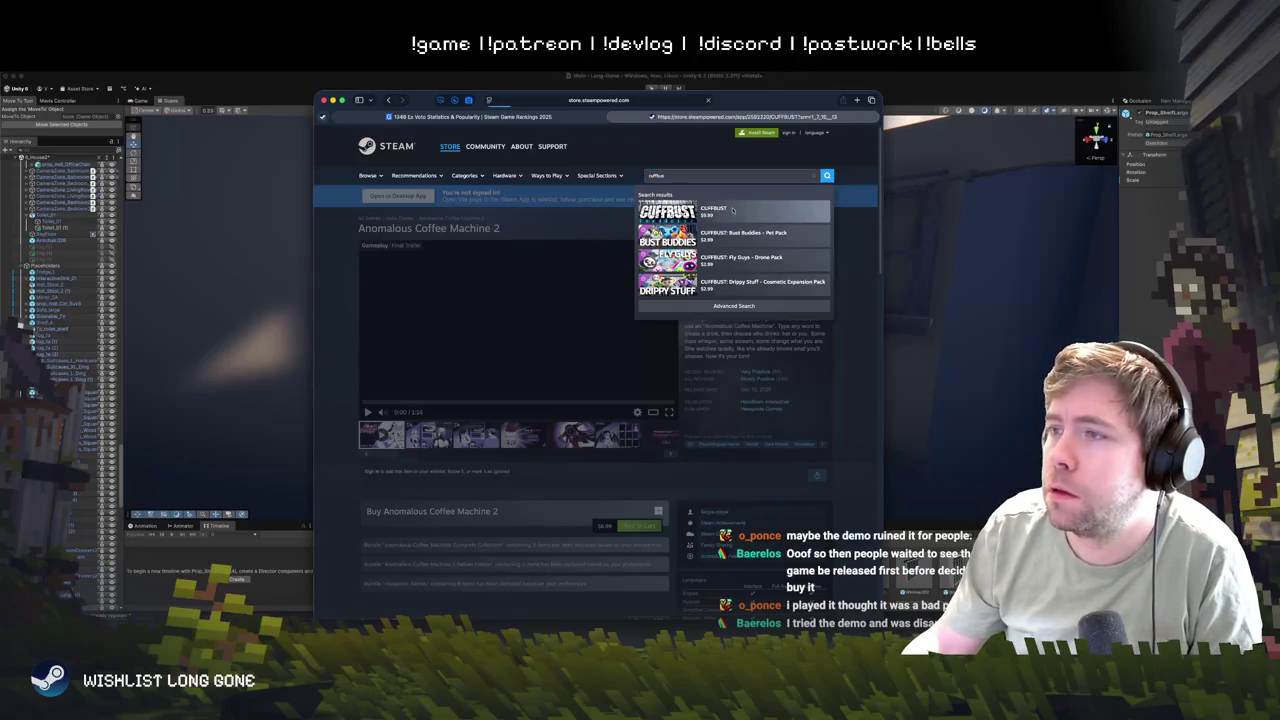
click(733, 210)
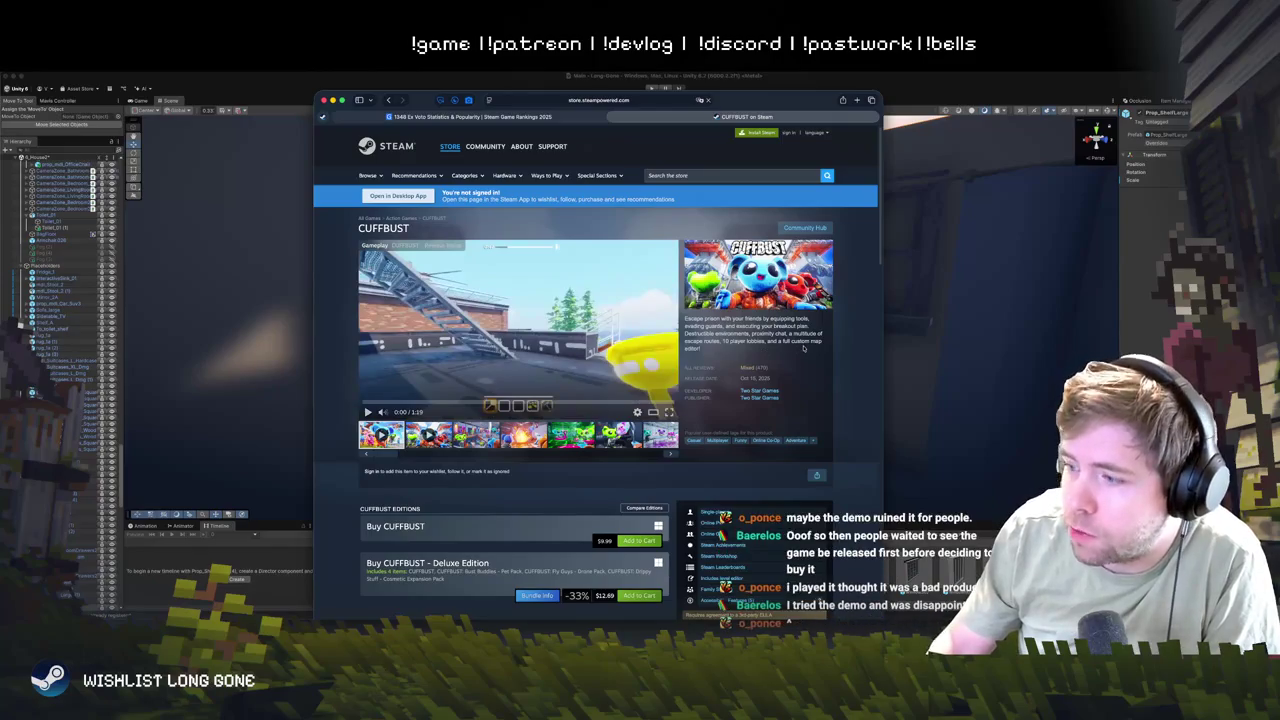
- Browse the CUFFBUST page, then go back to the previously viewed game page
mouse_move(742, 366)
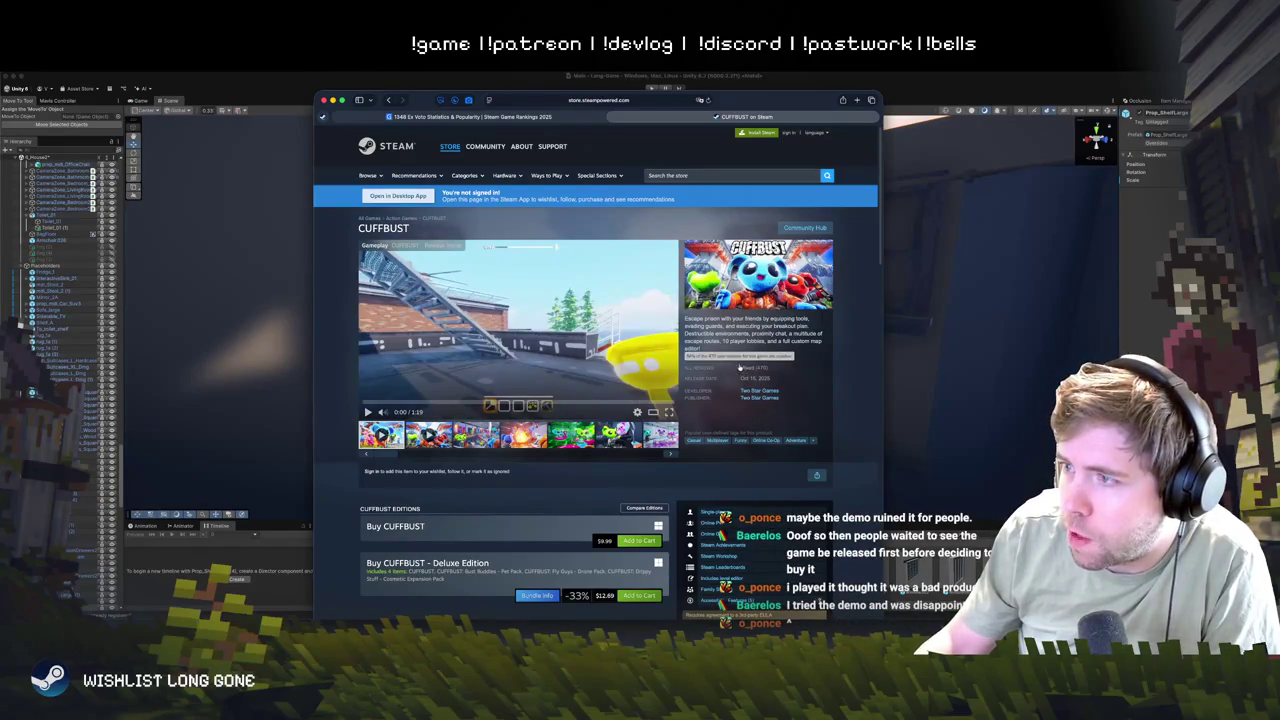
scroll(744, 372, down, 5)
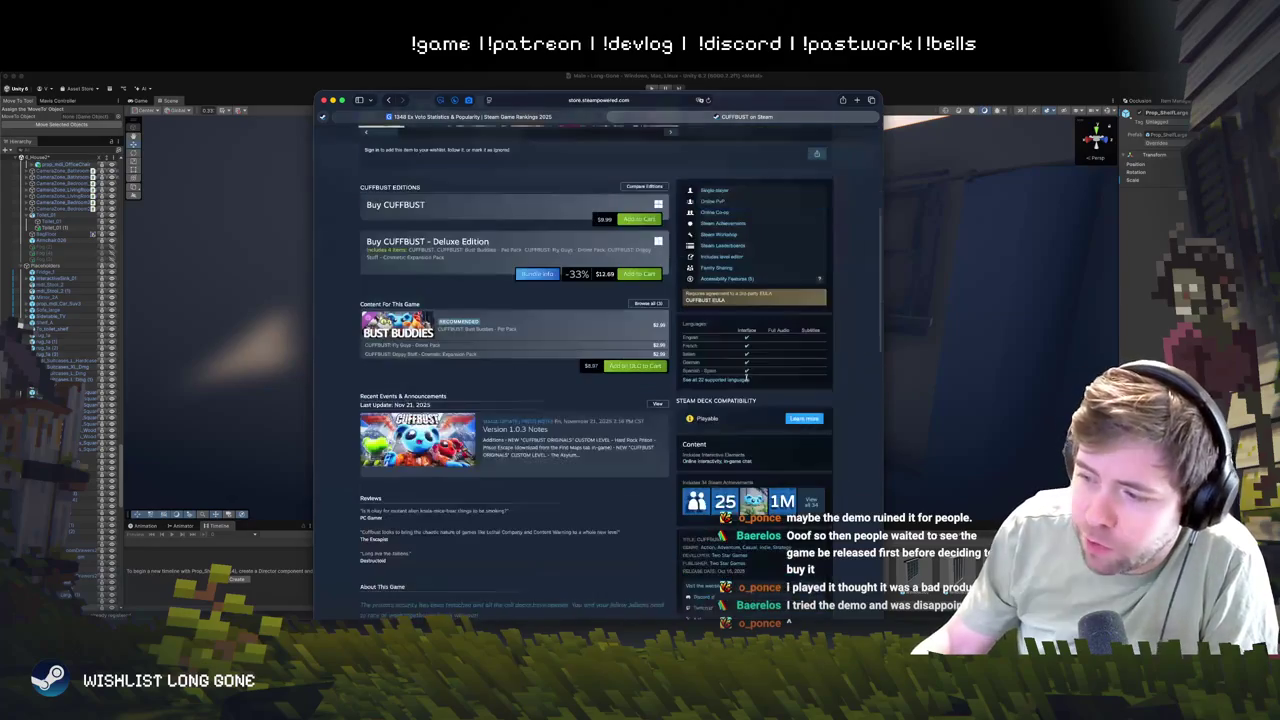
scroll(746, 381, up, 4)
scroll(746, 380, down, 10)
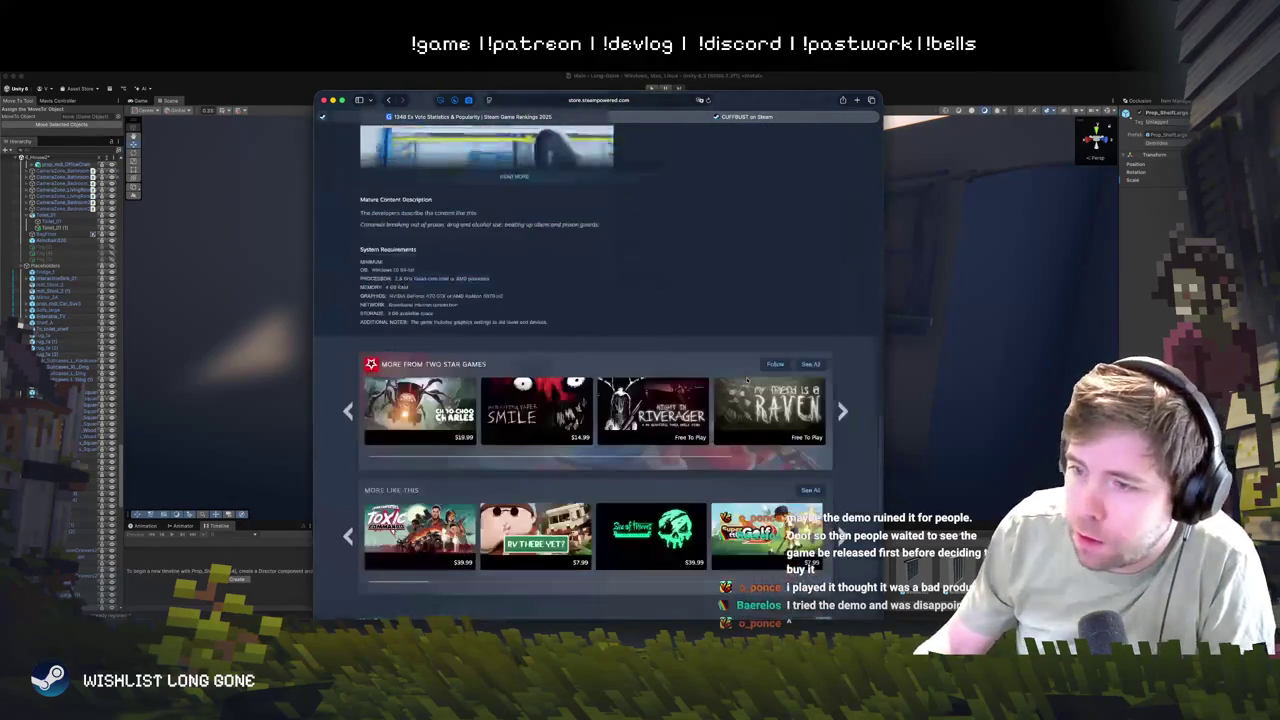
scroll(735, 380, up, 8)
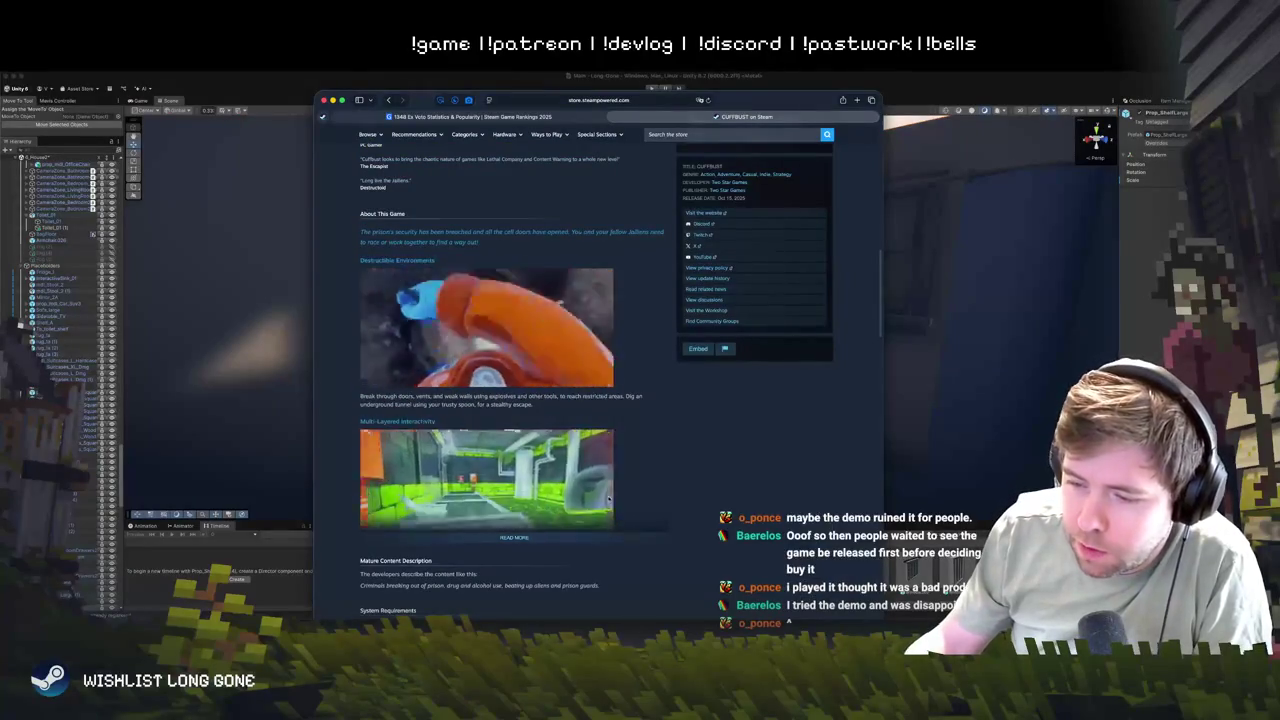
scroll(650, 447, up, 10)
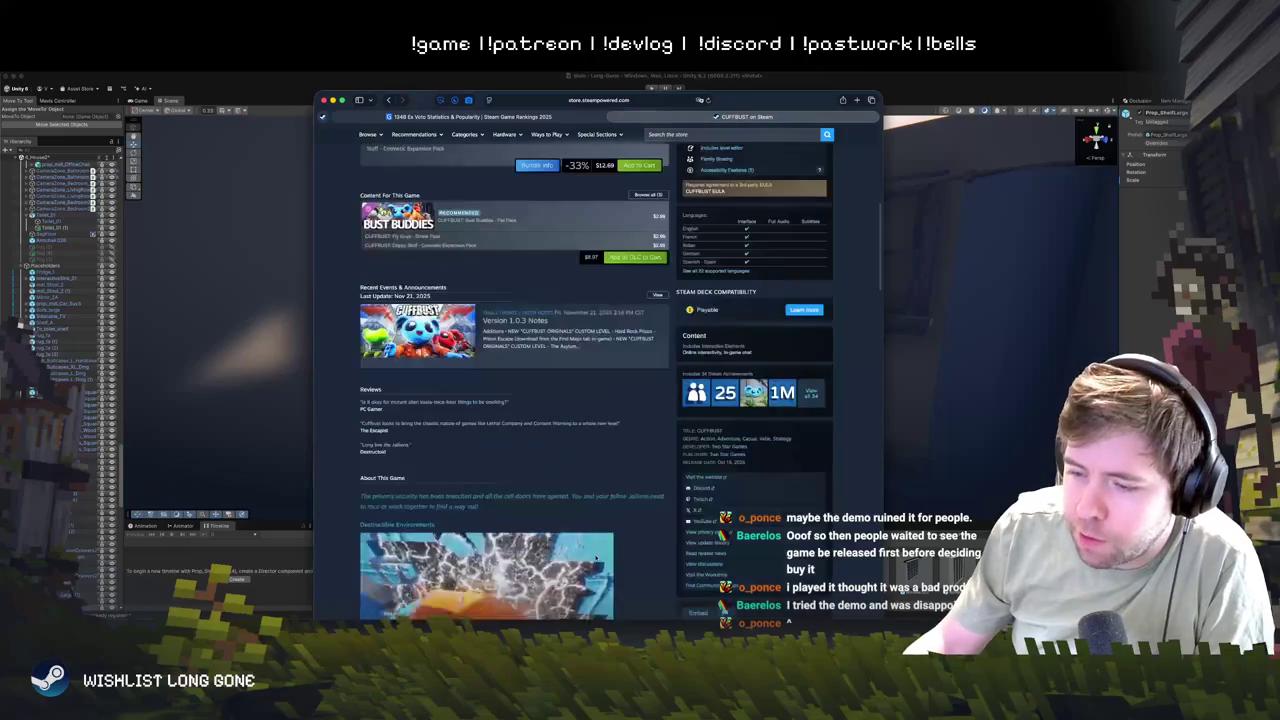
click(730, 175)
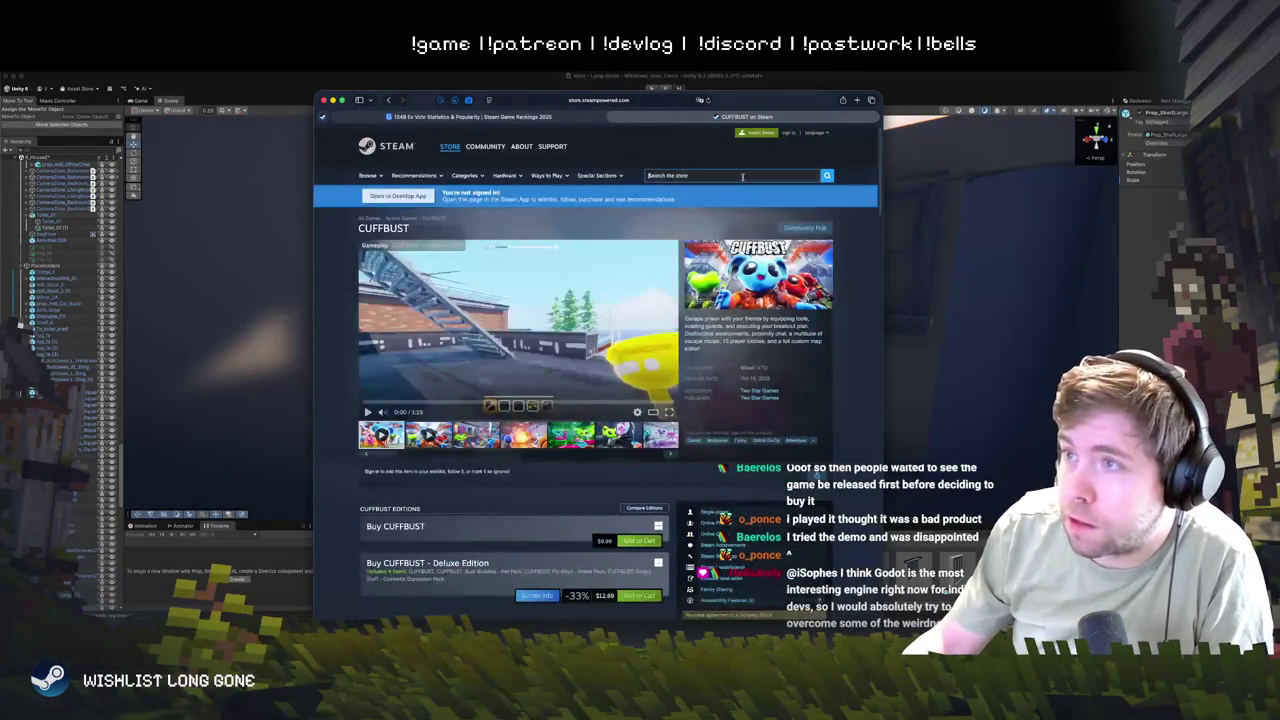
click(389, 100)
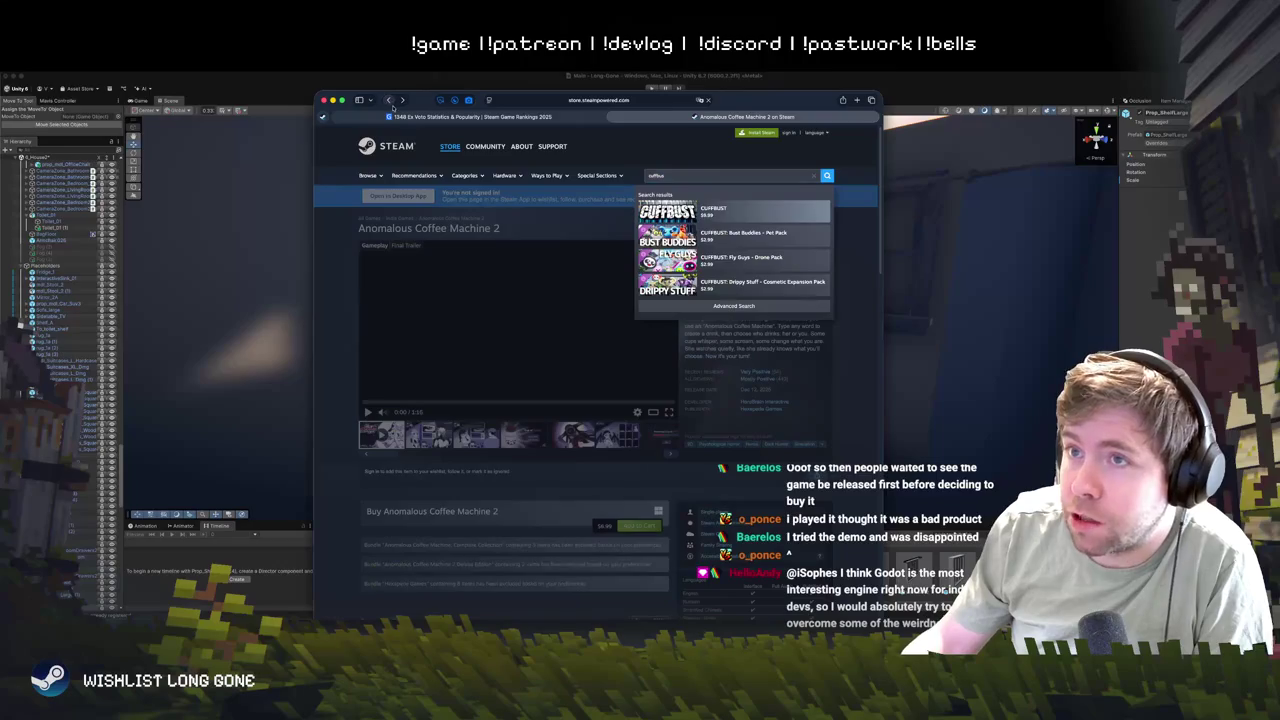
- Play and pause the 1348 Ex Voto trailer and view six gallery screenshots
text(cuffb)
click(355, 297)
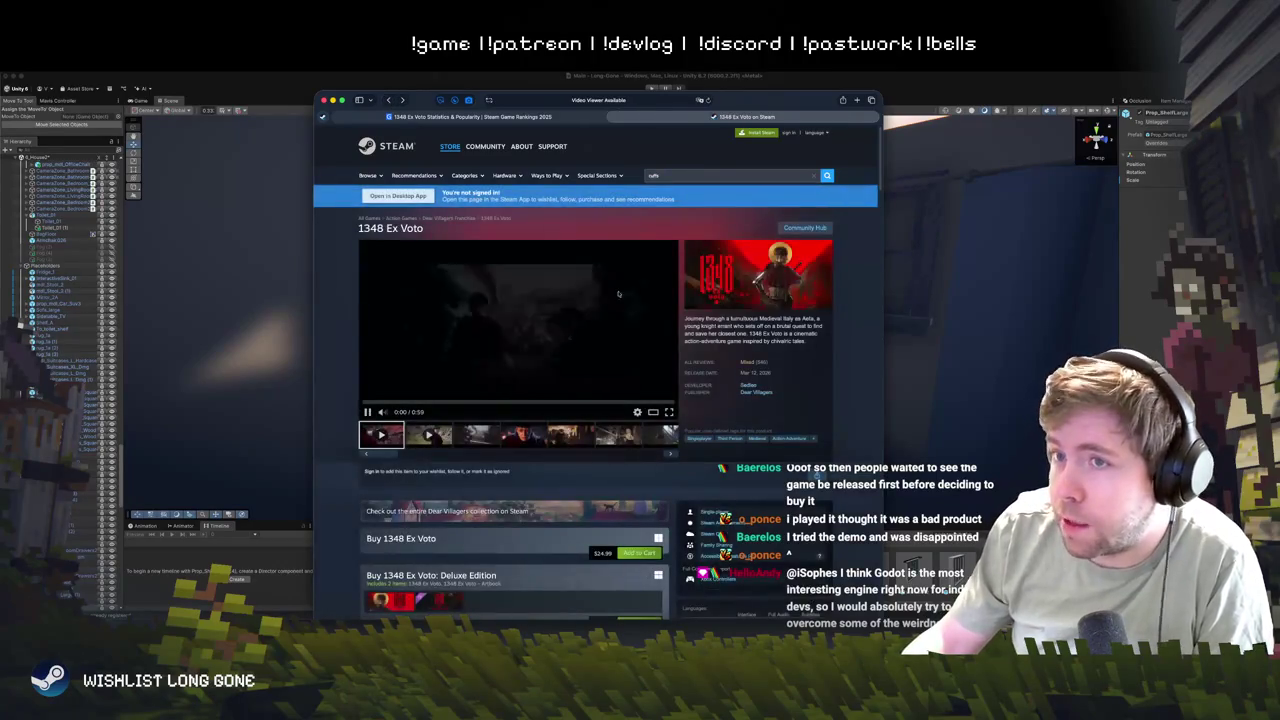
click(497, 362)
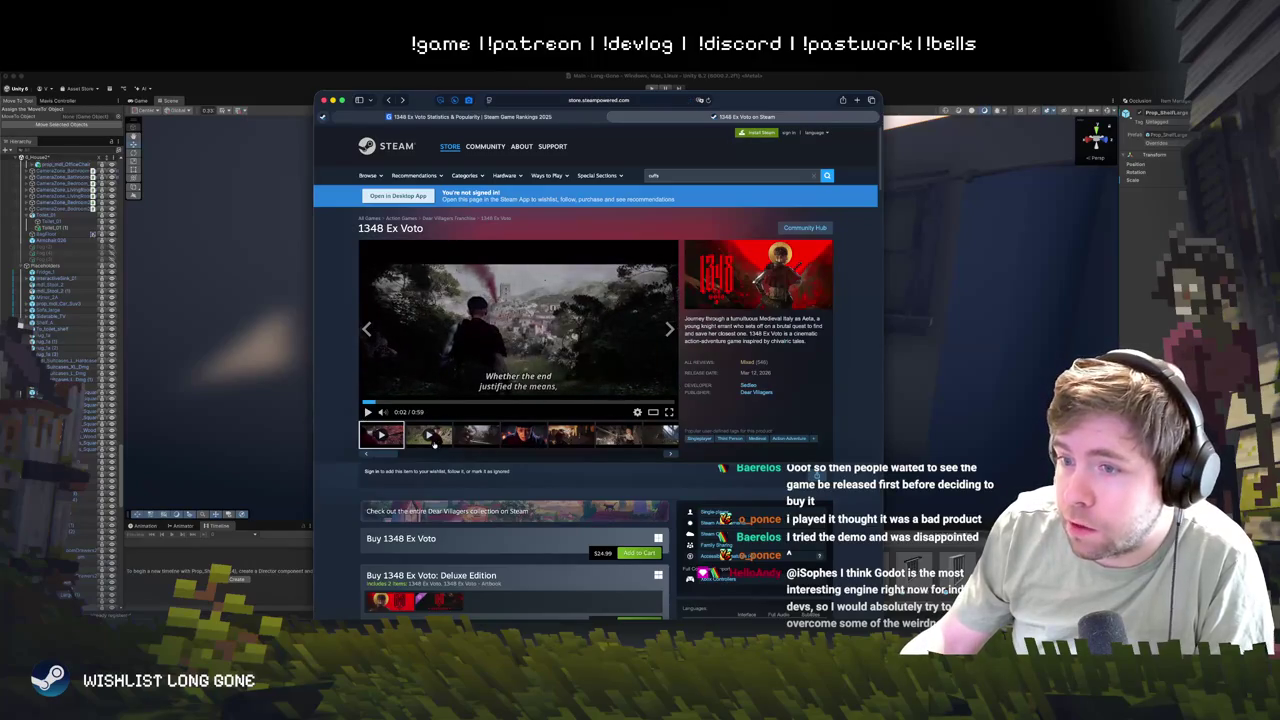
click(480, 435)
click(523, 435)
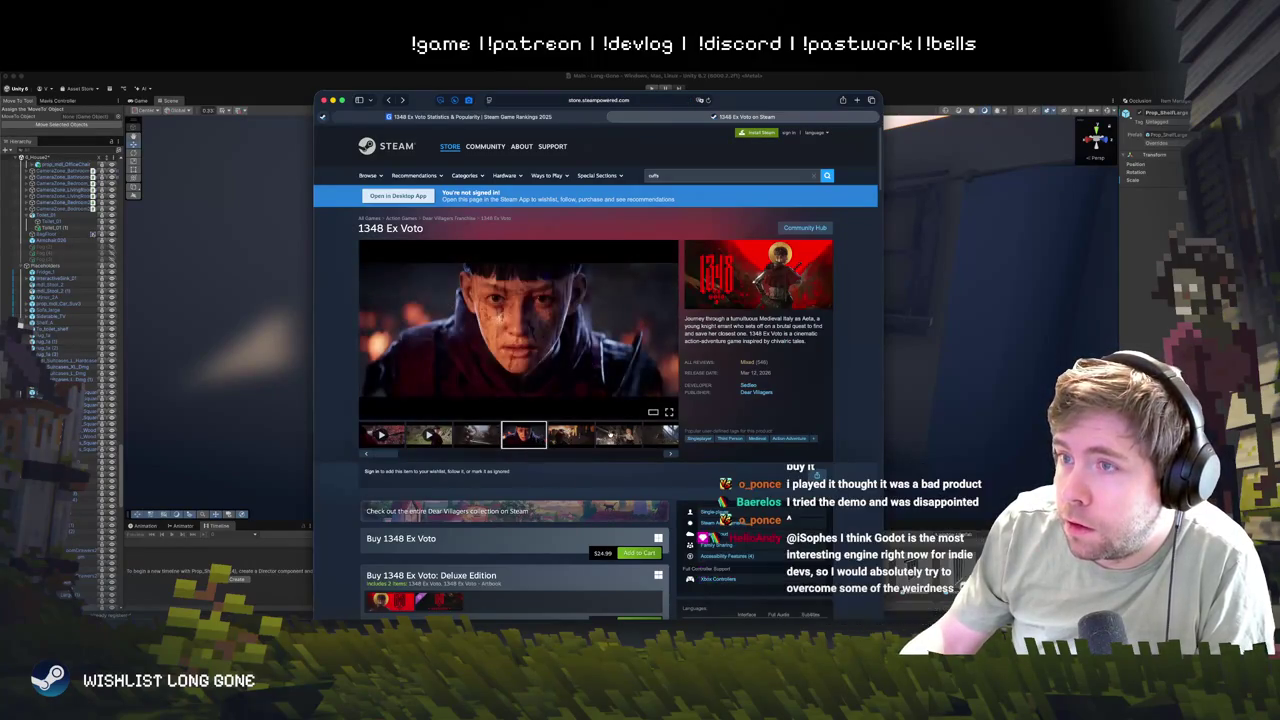
click(610, 435)
click(650, 434)
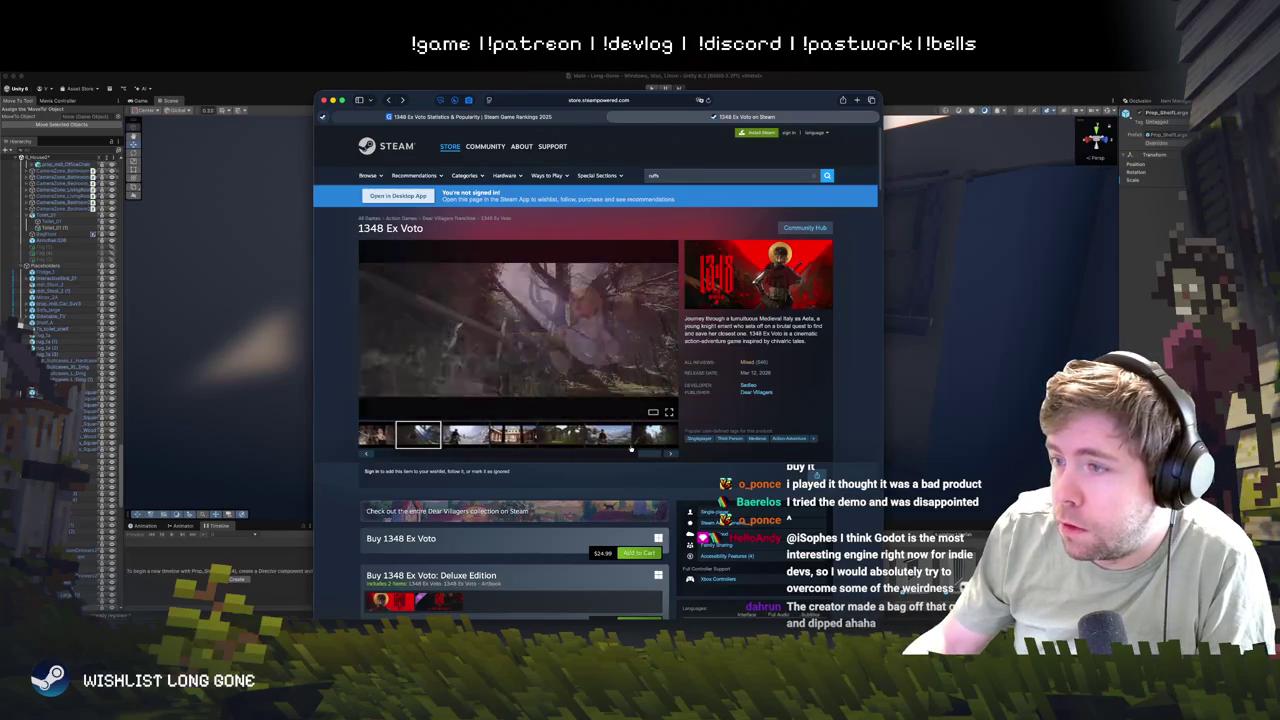
click(635, 433)
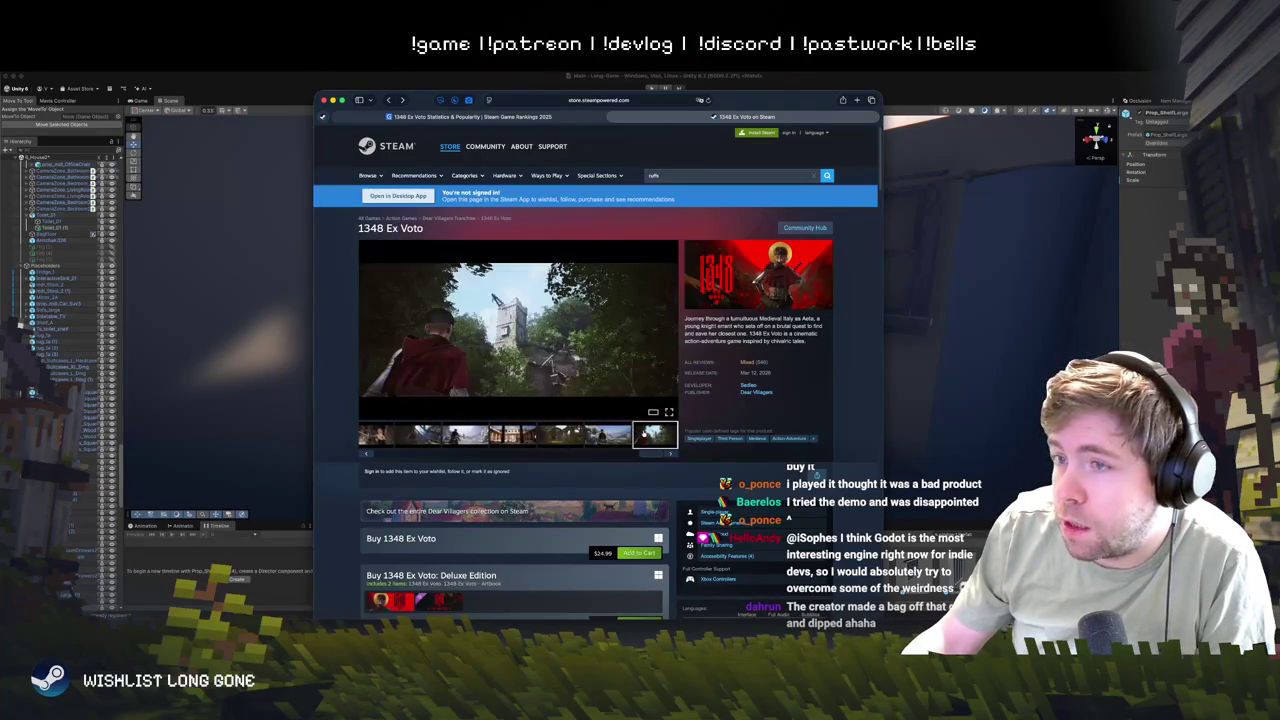
click(607, 435)
- Scroll to the editions: $29.99 Deluxe Edition and three -10% bundles at $44.96
scroll(579, 421, down, 3)
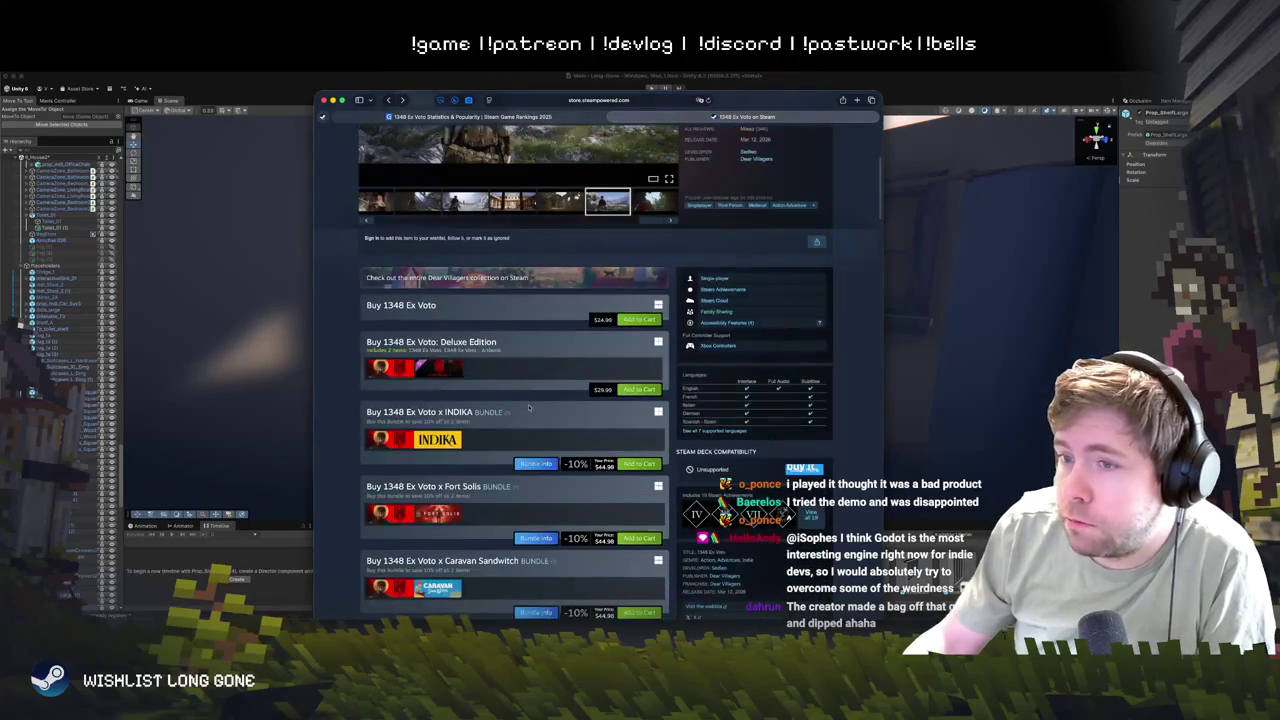
scroll(529, 407, down, 4)
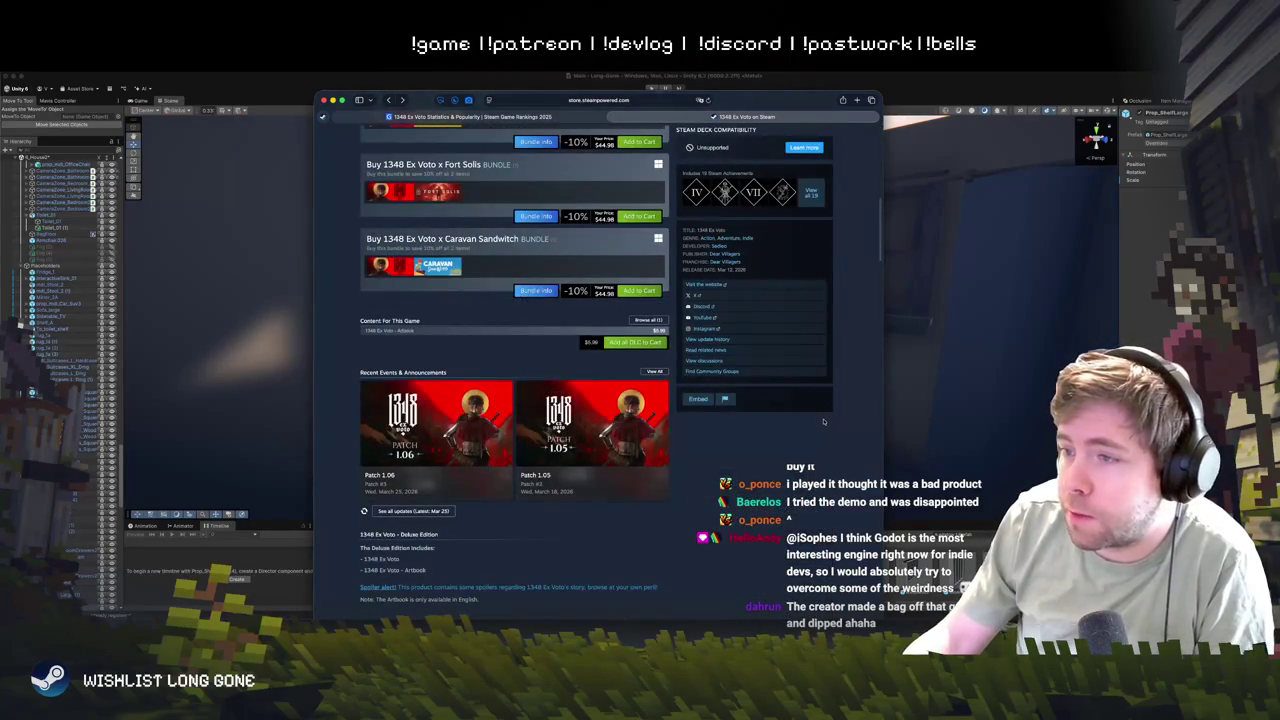
scroll(525, 391, up, 4)
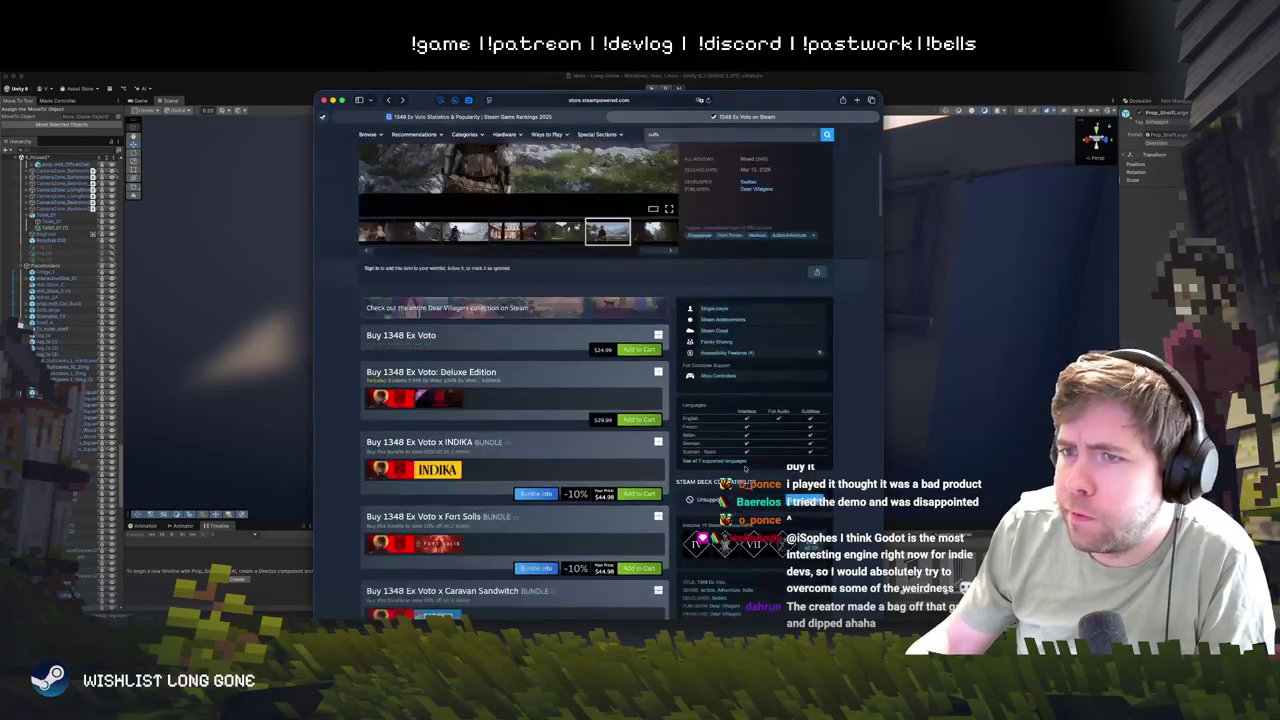
scroll(525, 391, up, 3)
scroll(650, 472, down, 12)
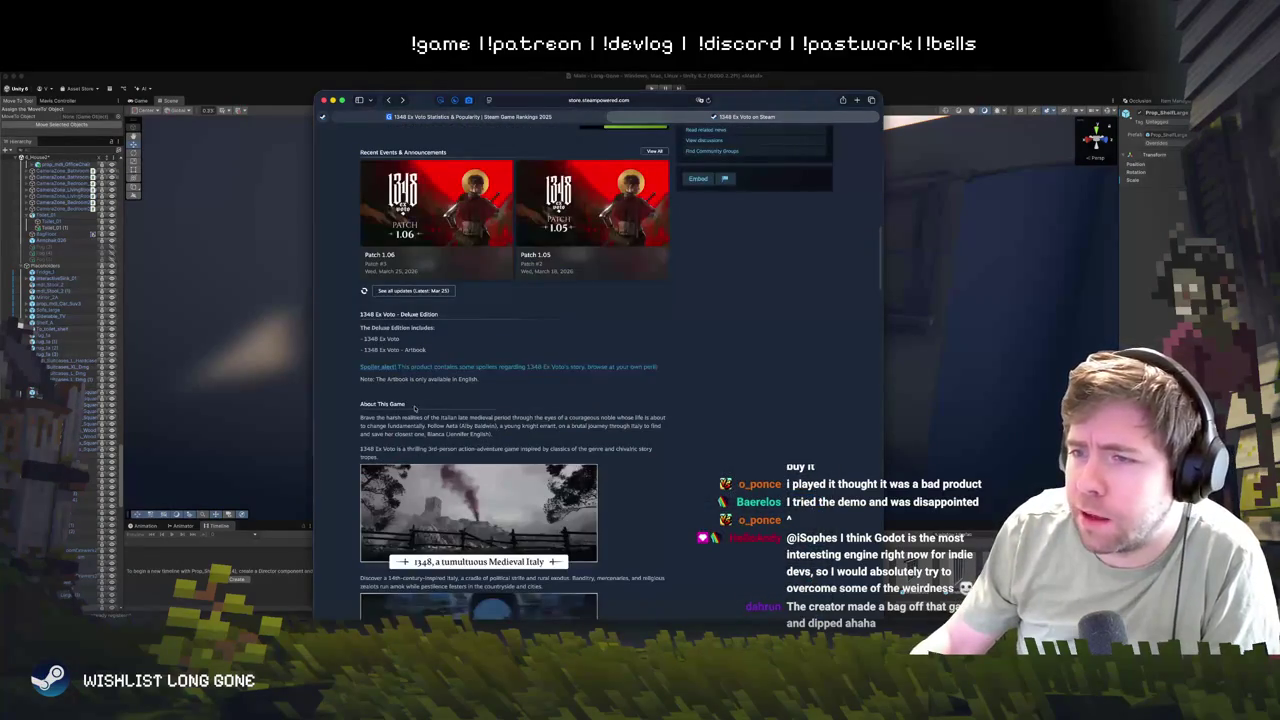
scroll(650, 472, down, 3)
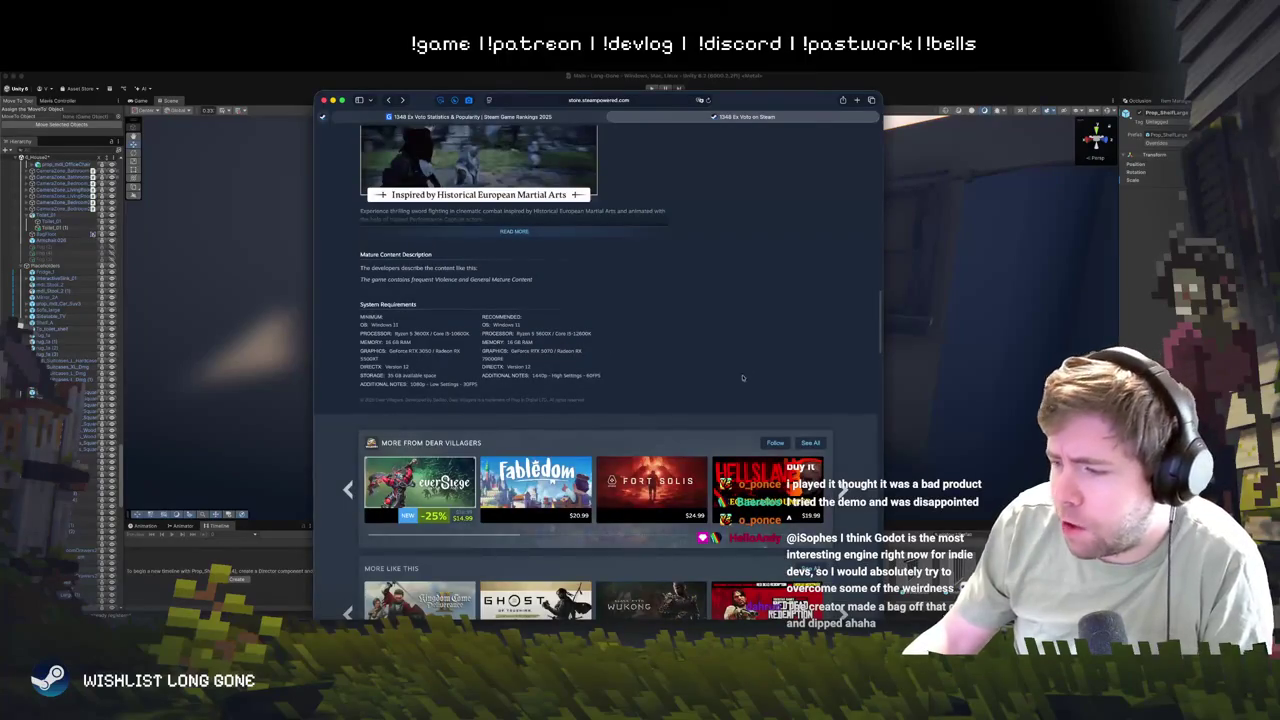
scroll(772, 334, up, 15)
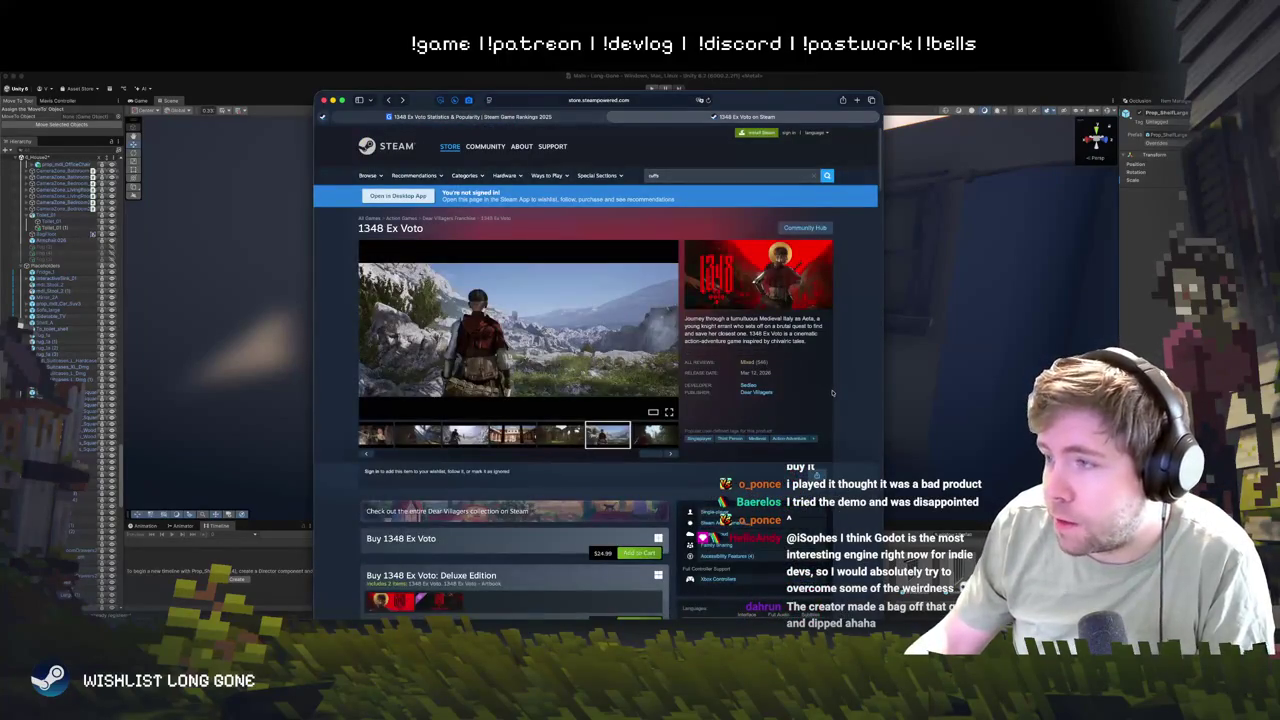
scroll(832, 393, down, 5)
scroll(832, 393, up, 5)
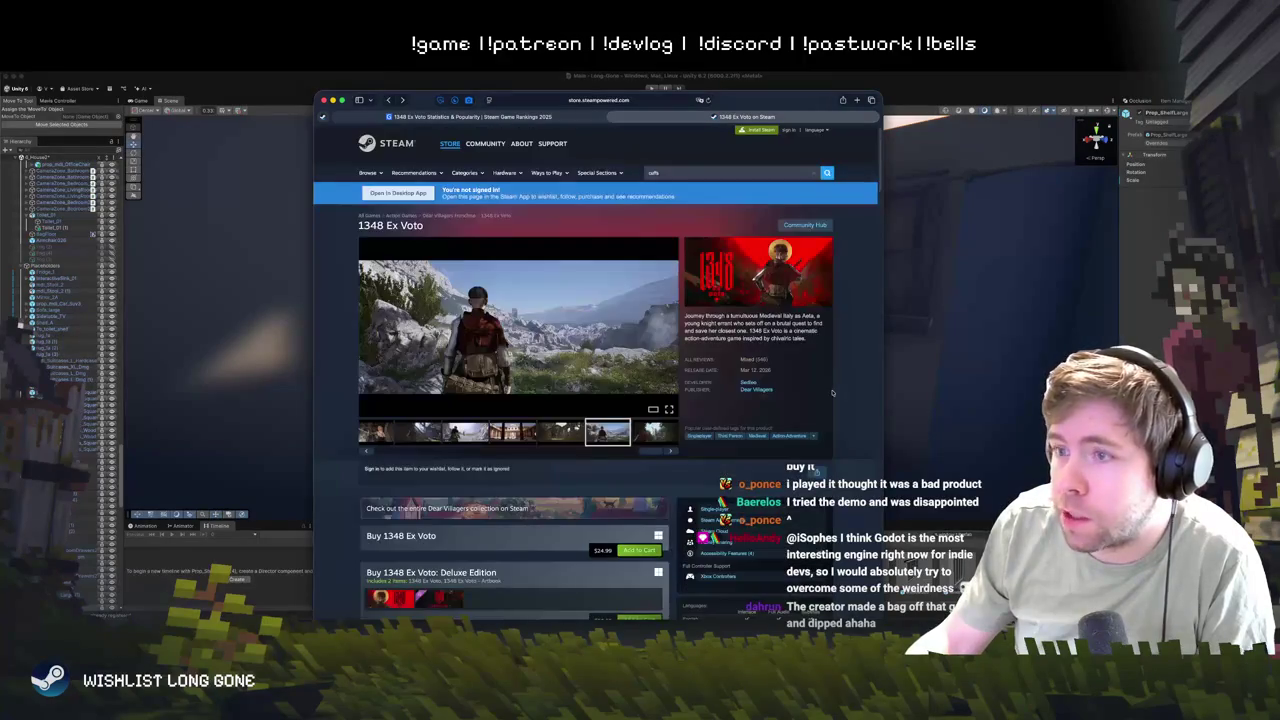
scroll(832, 393, down, 4)
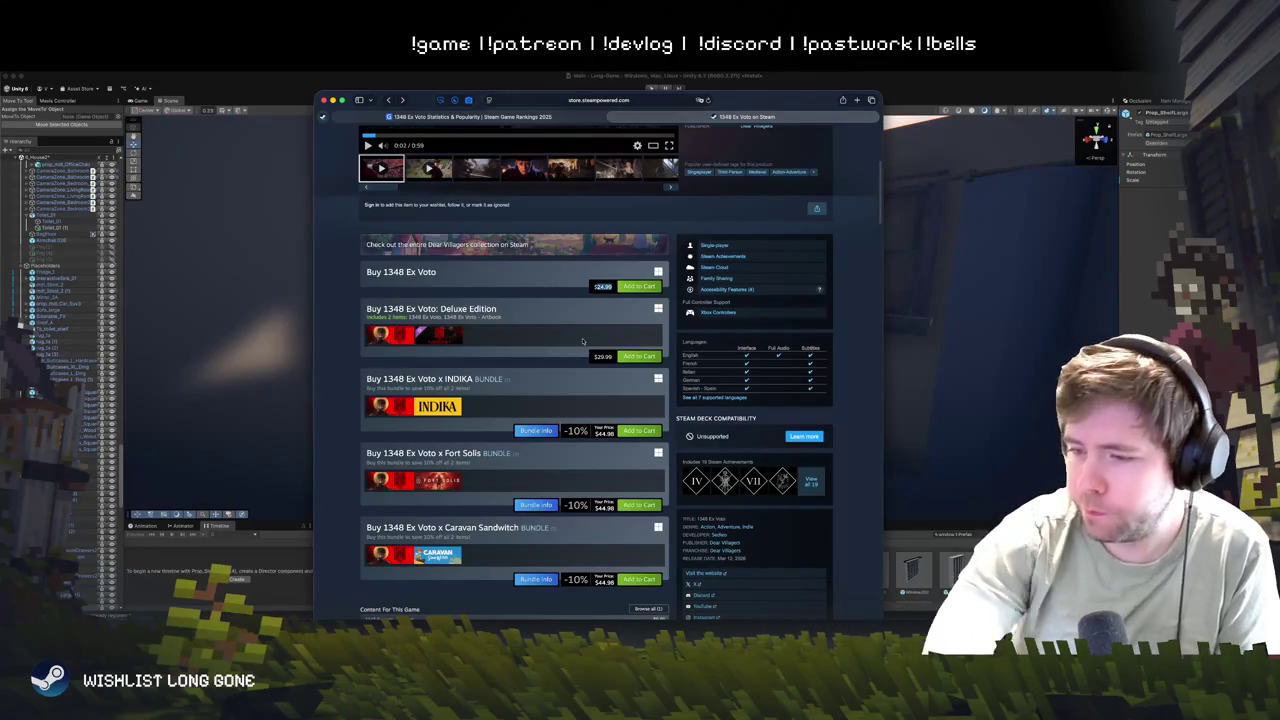
- Open the games-popularity.com 1348 Ex Voto tab and scroll to the Top Sellers History chart
click(470, 116)
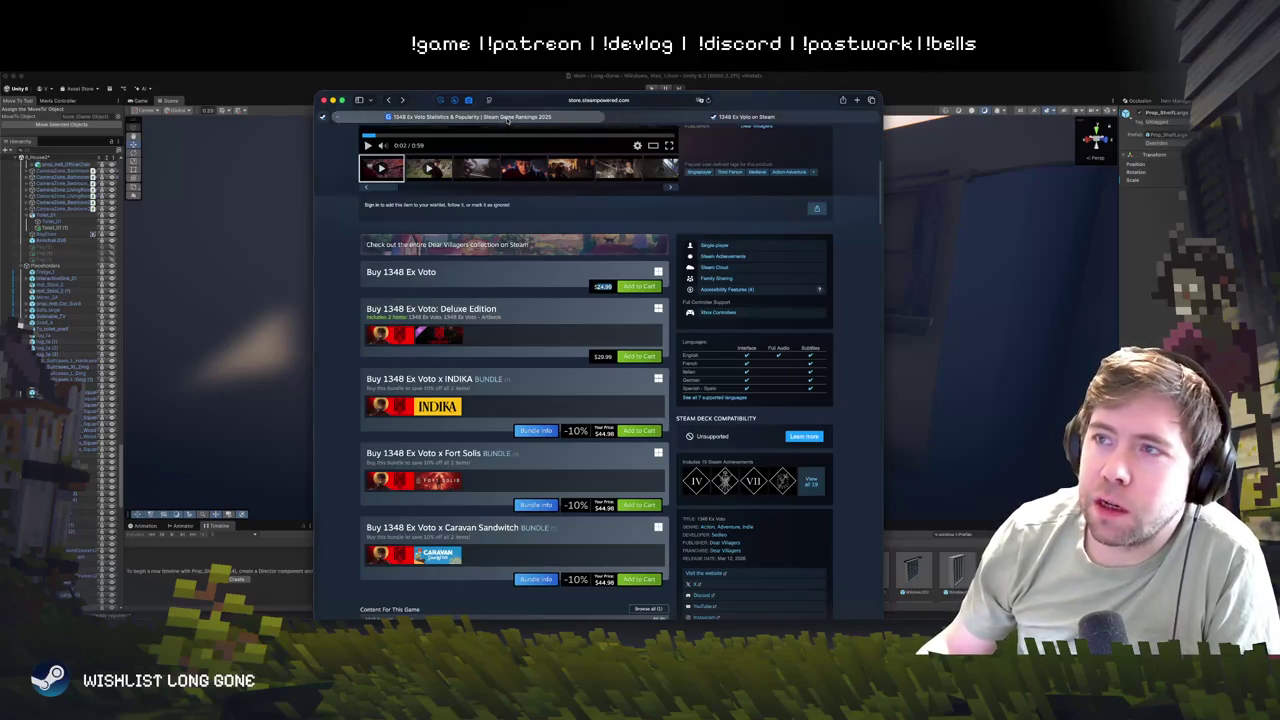
scroll(545, 440, down, 5)
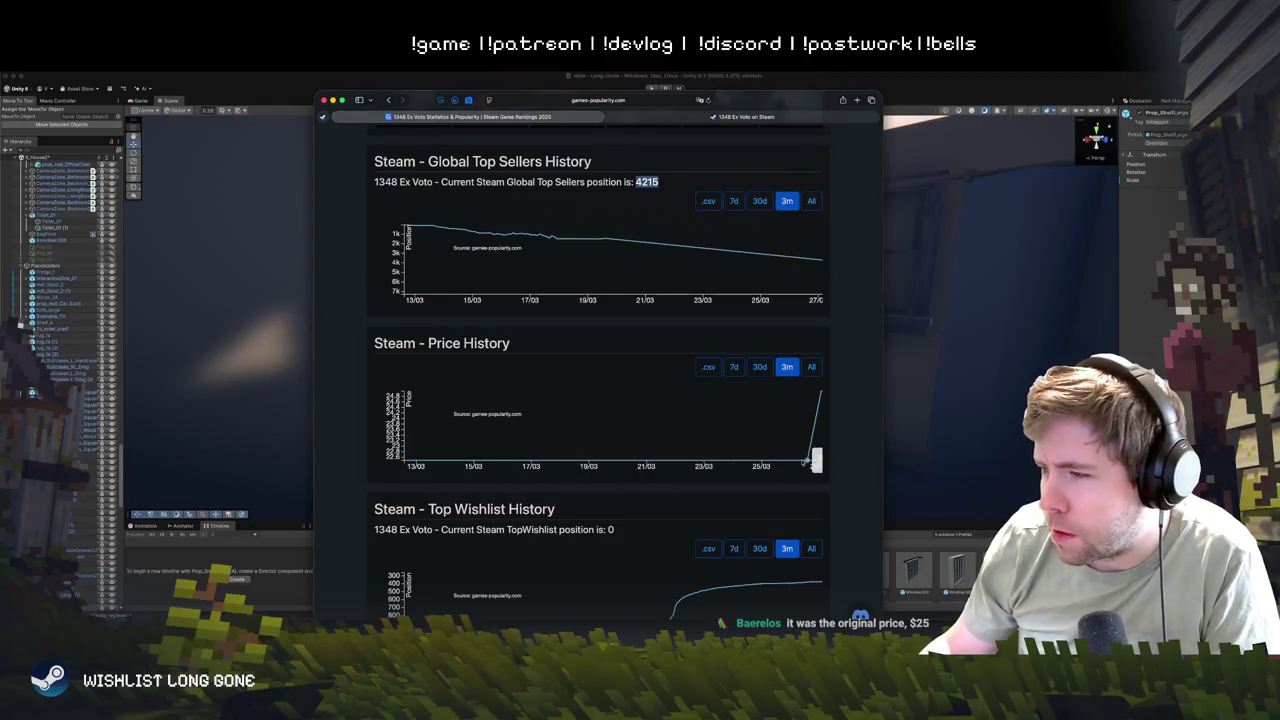
click(820, 394)
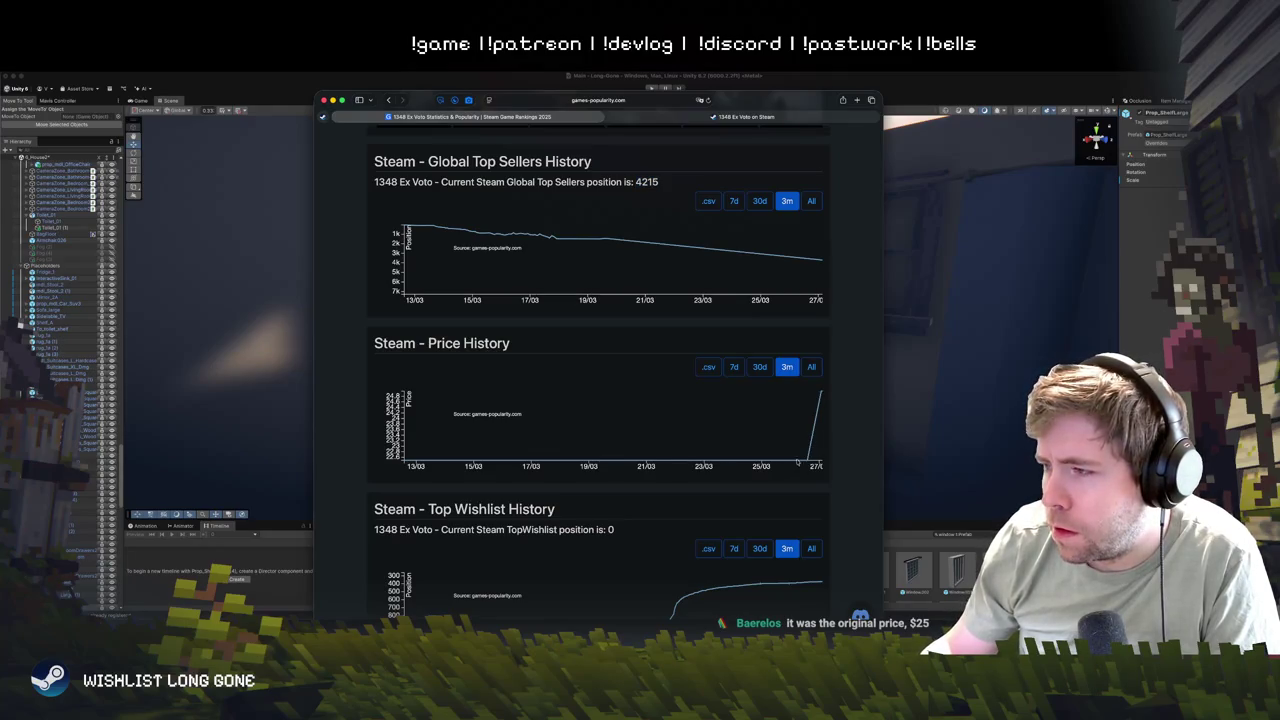
scroll(520, 460, down, 3)
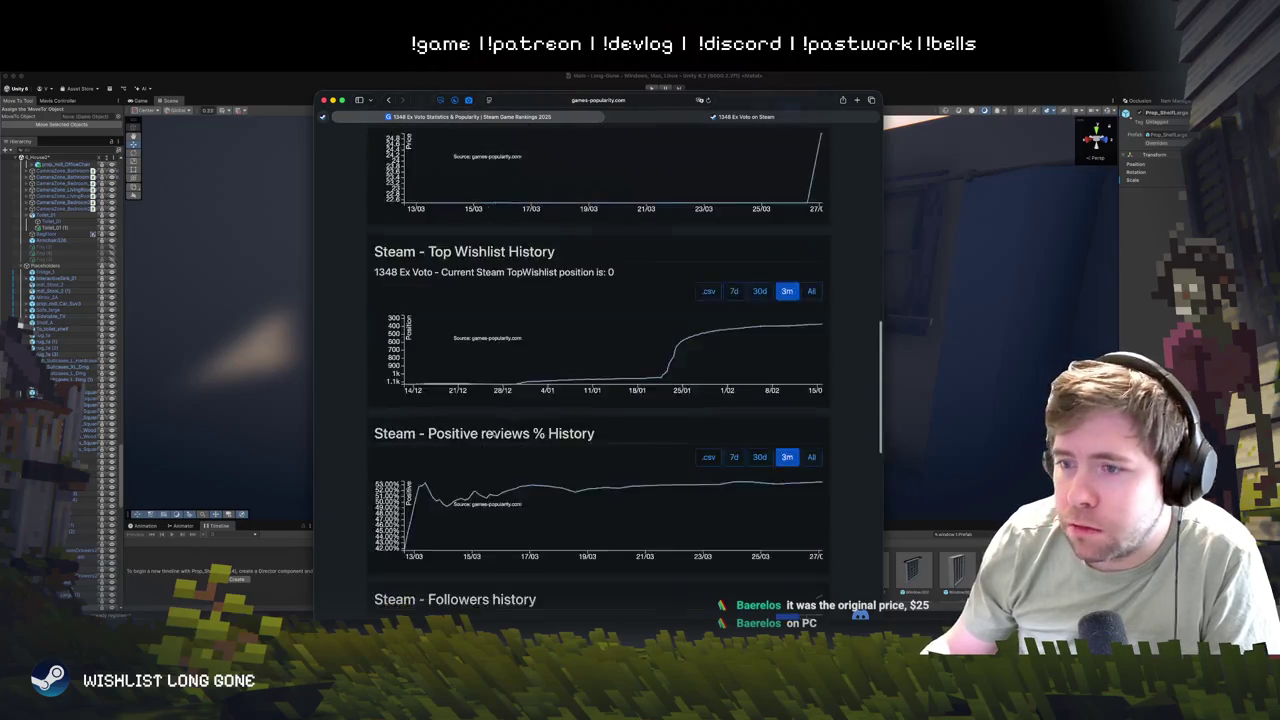
scroll(558, 494, down, 8)
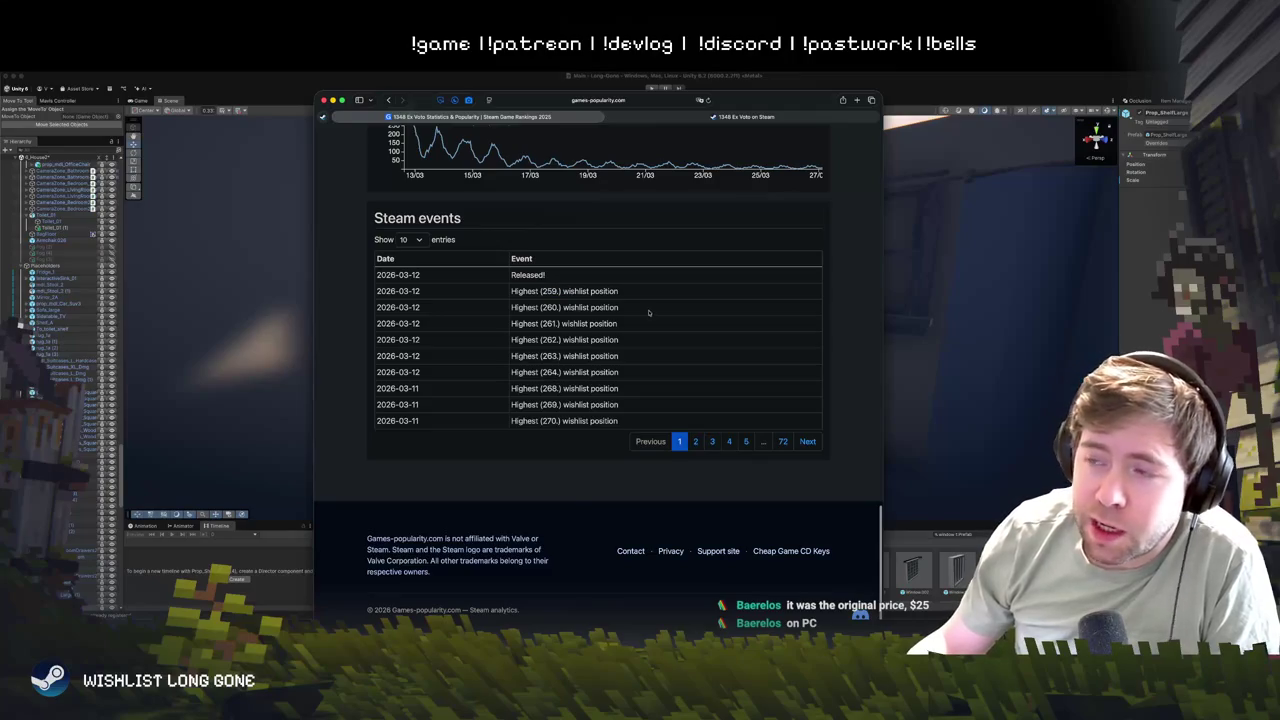
scroll(762, 350, up, 20)
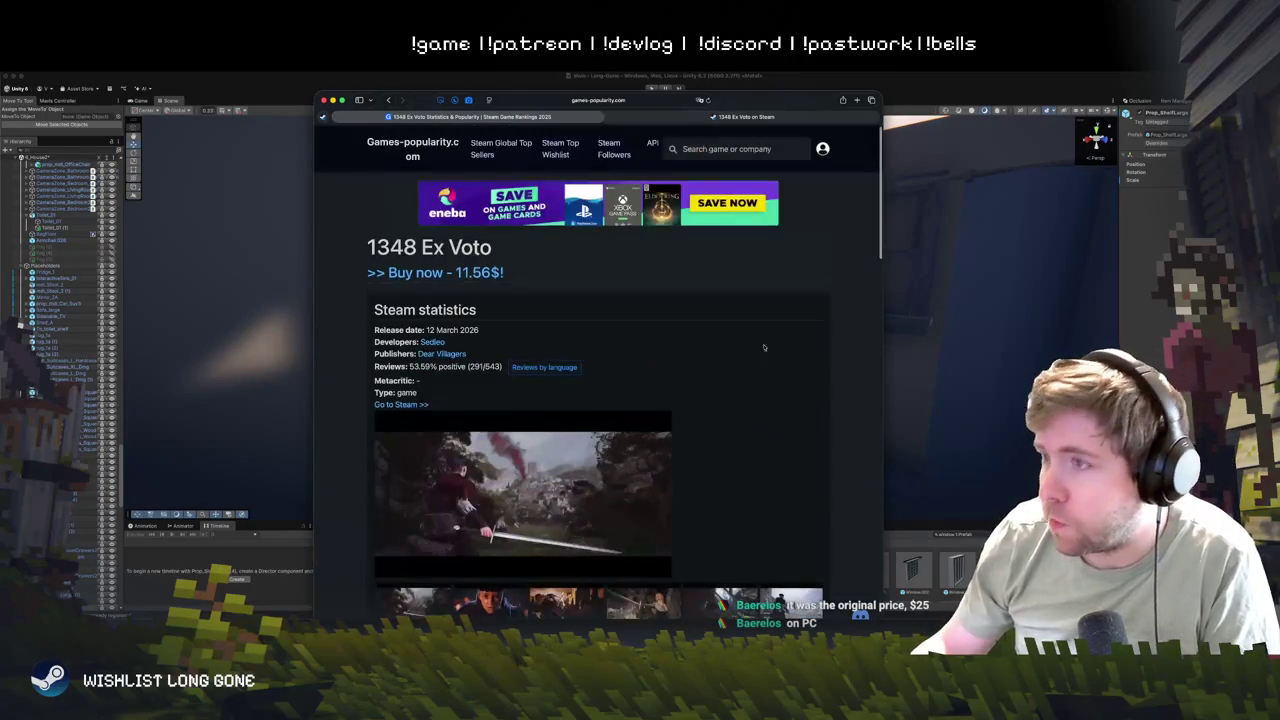
click(743, 150)
text(lo)
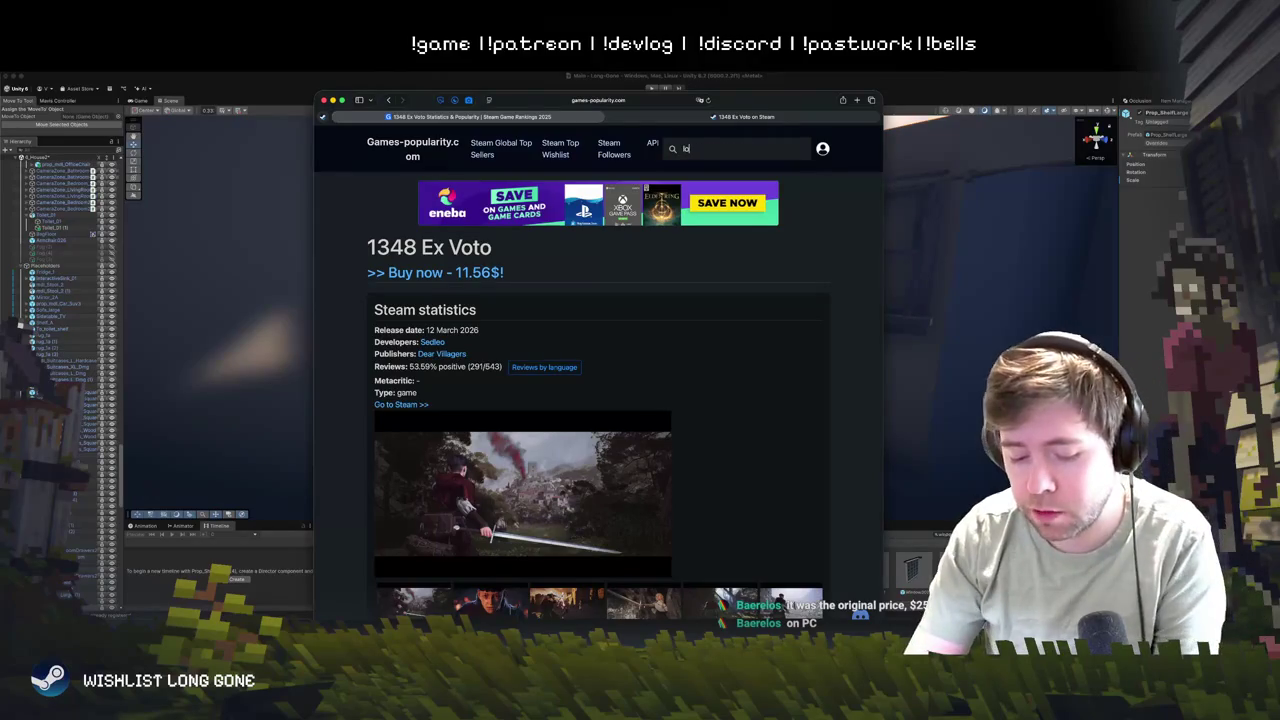
text(ng gone)
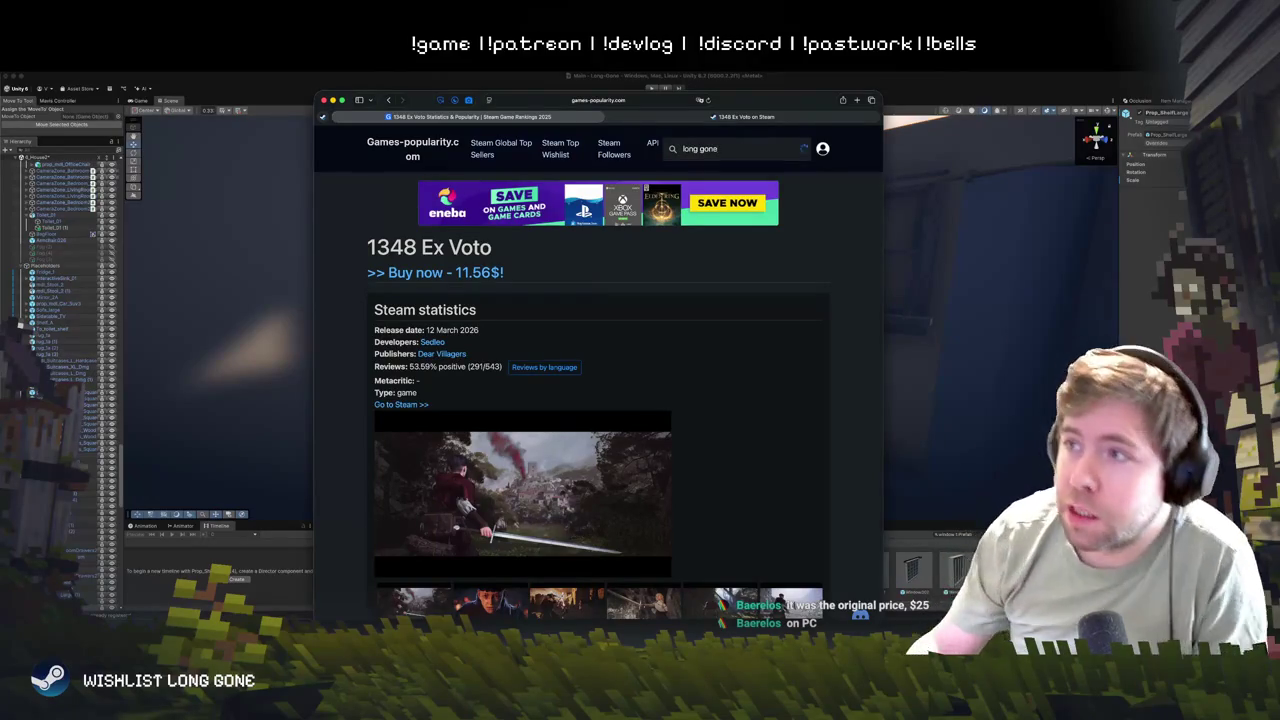
click(732, 170)
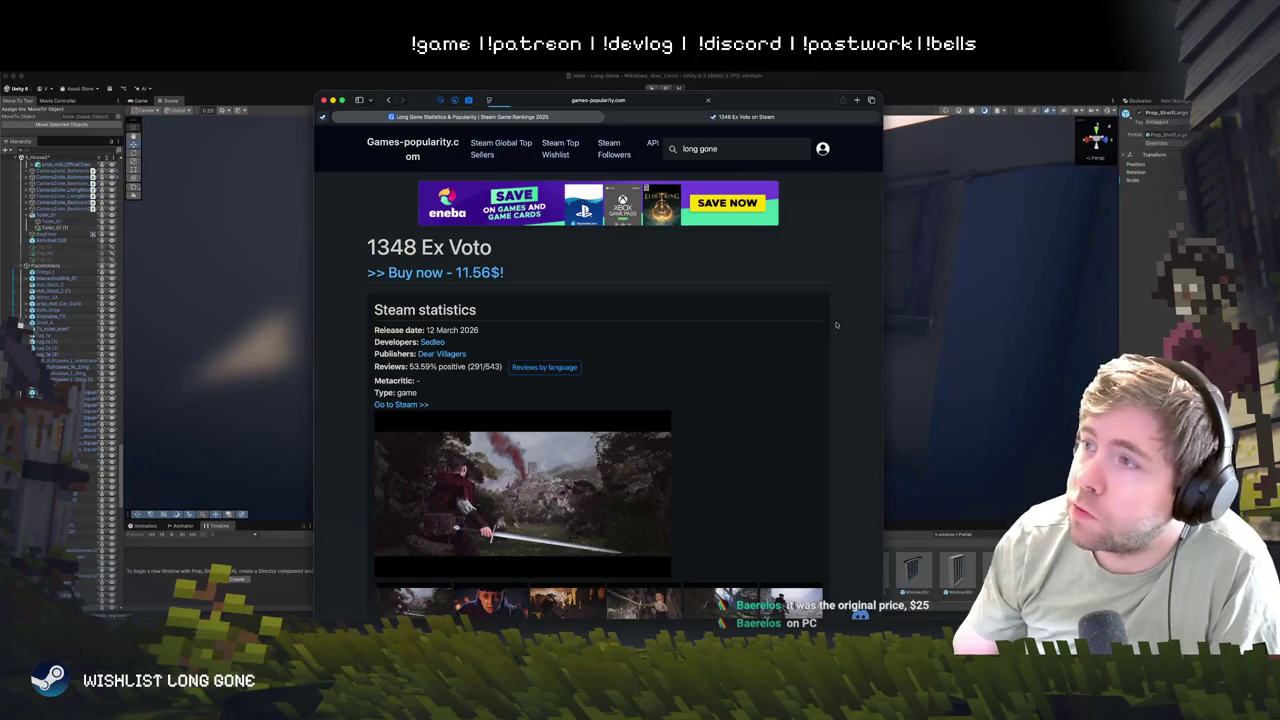
scroll(537, 381, down, 5)
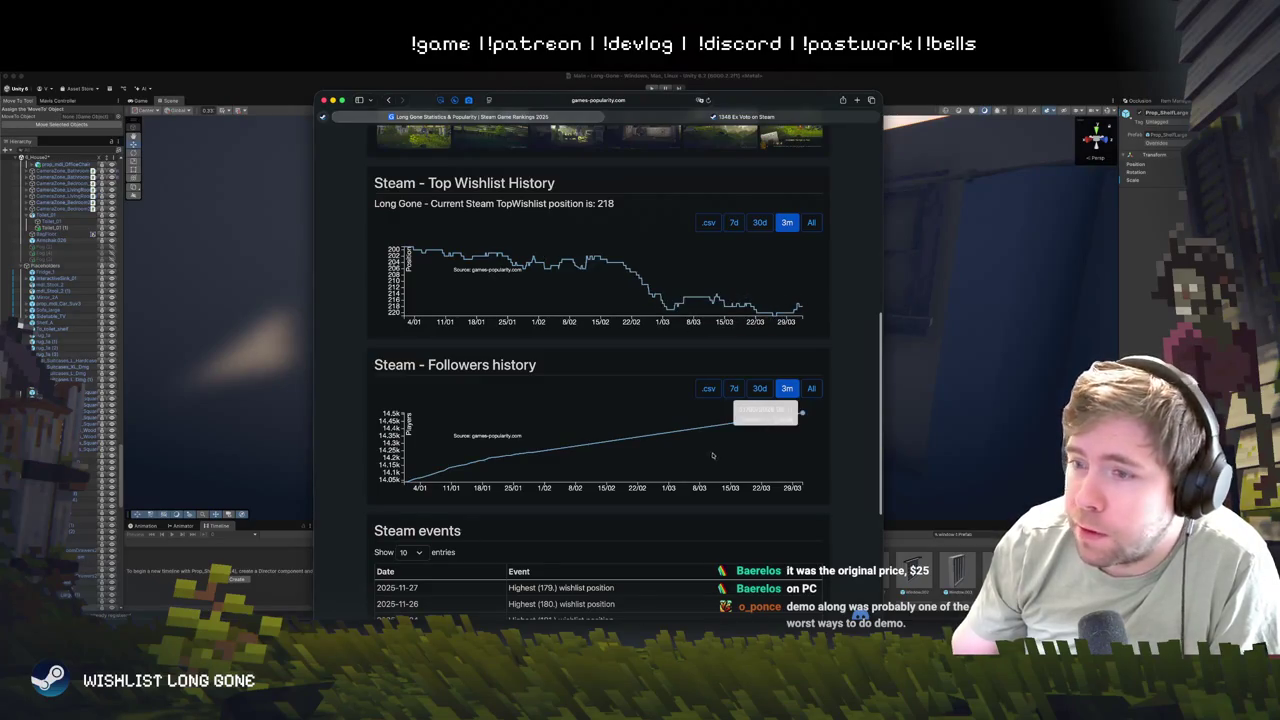
scroll(707, 458, down, 3)
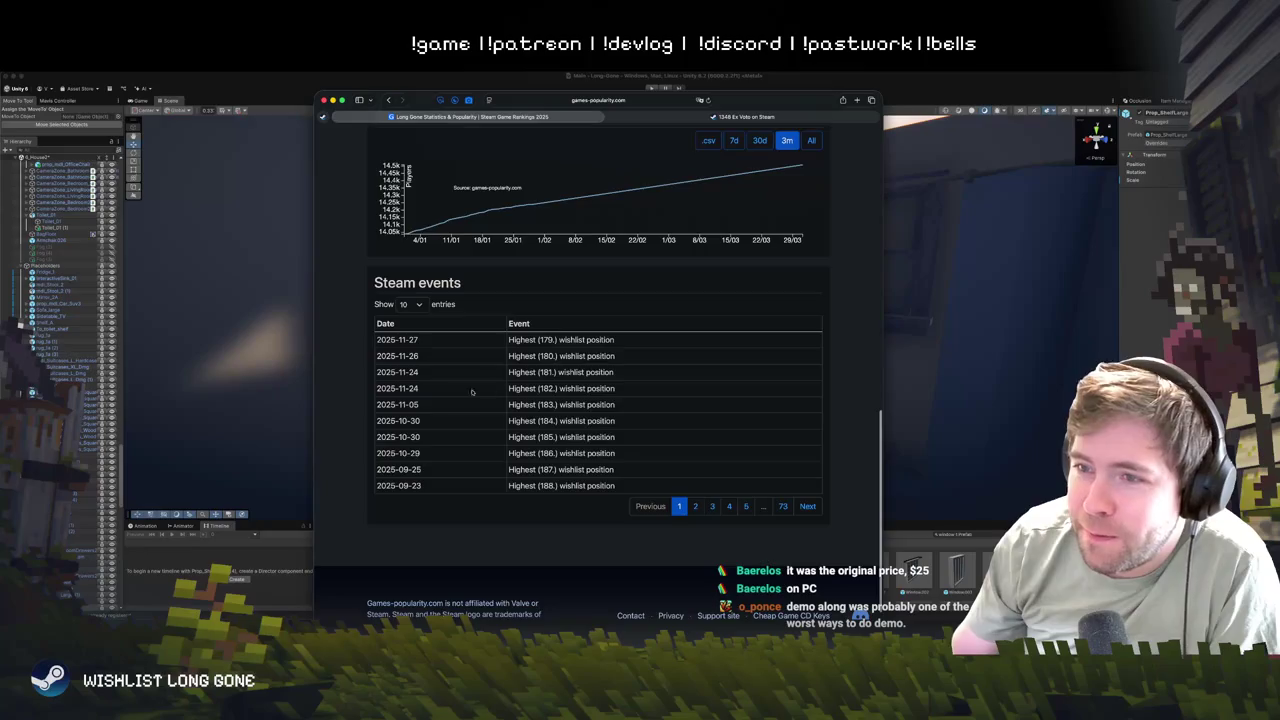
scroll(472, 392, up, 5)
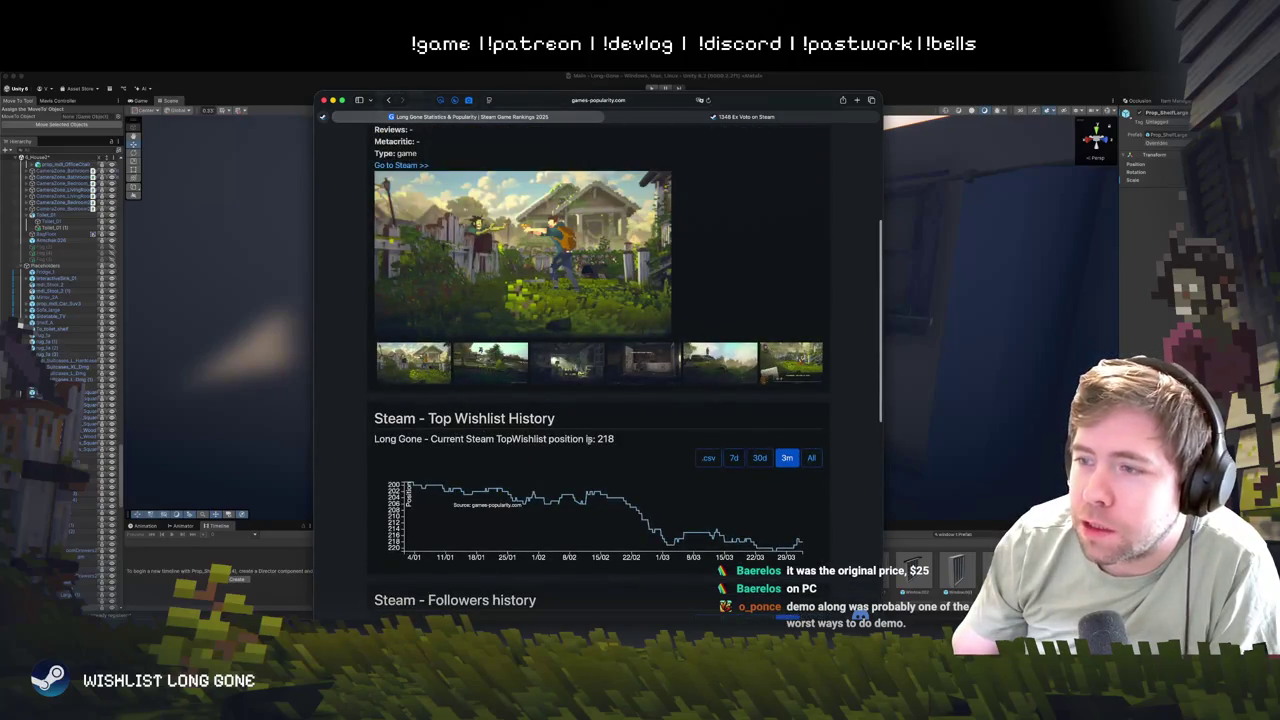
double_click(605, 438)
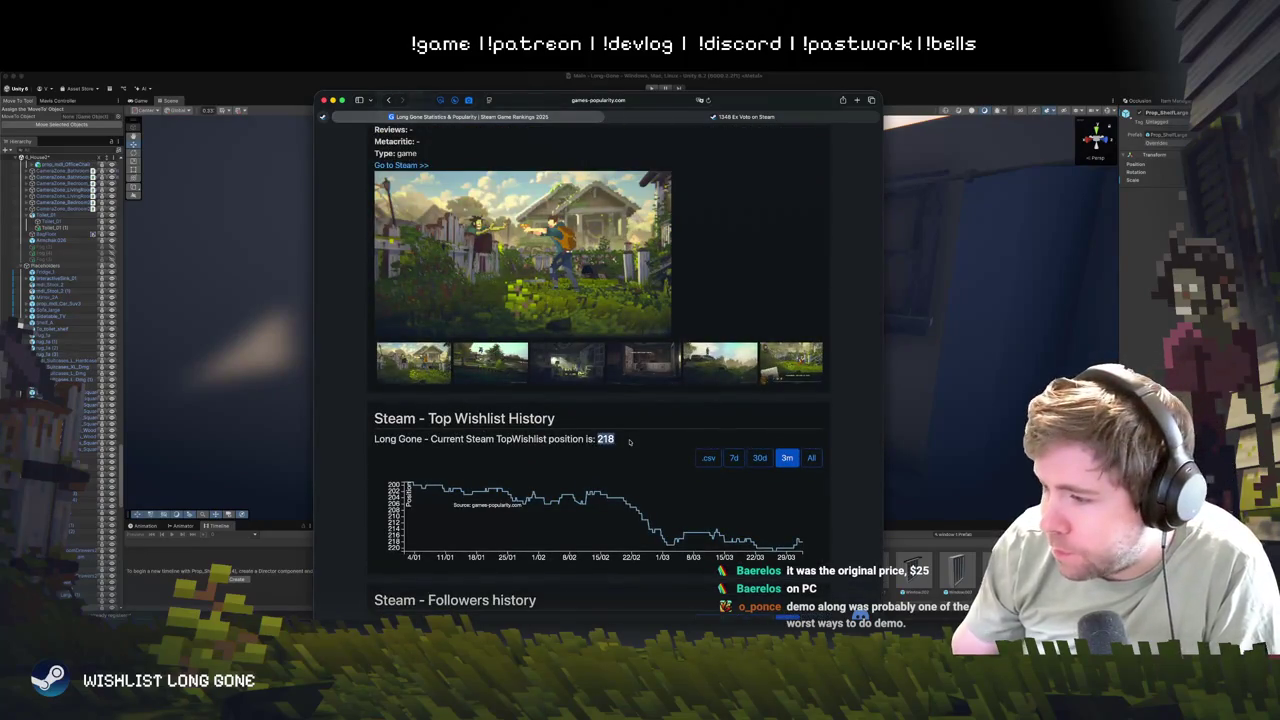
scroll(628, 440, down, 1)
scroll(628, 441, down, 3)
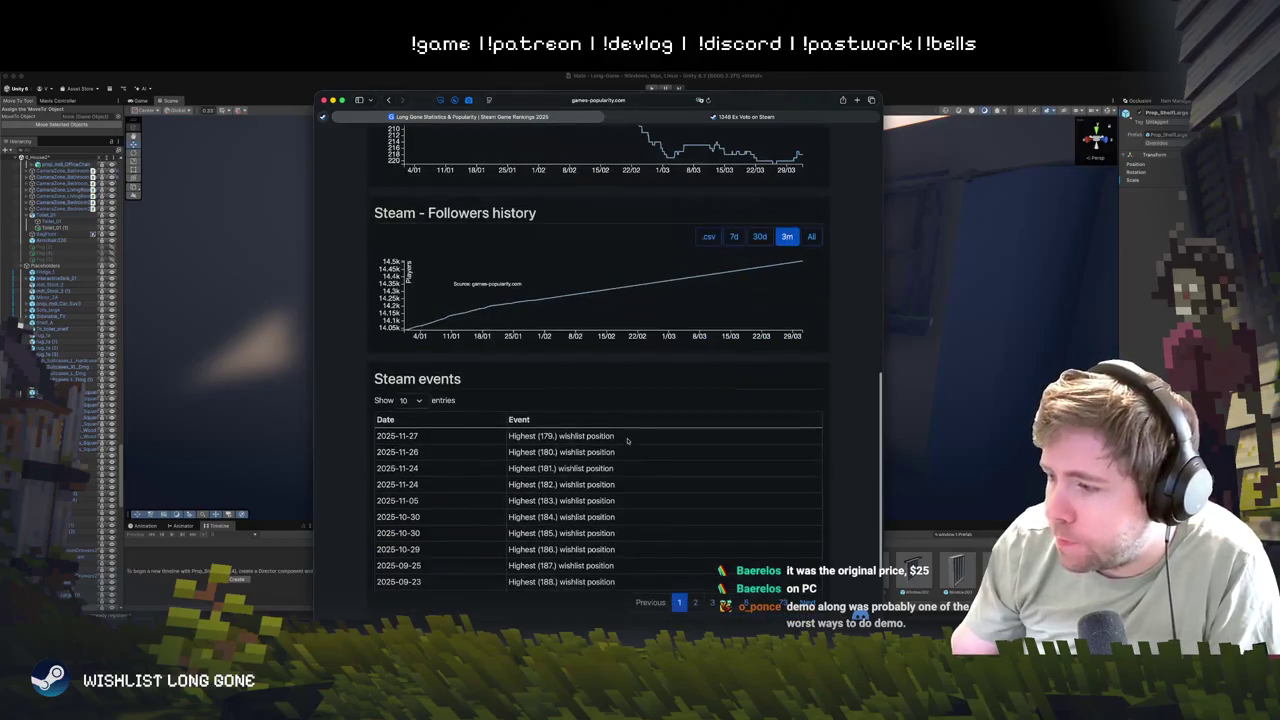
double_click(546, 436)
scroll(703, 441, up, 2)
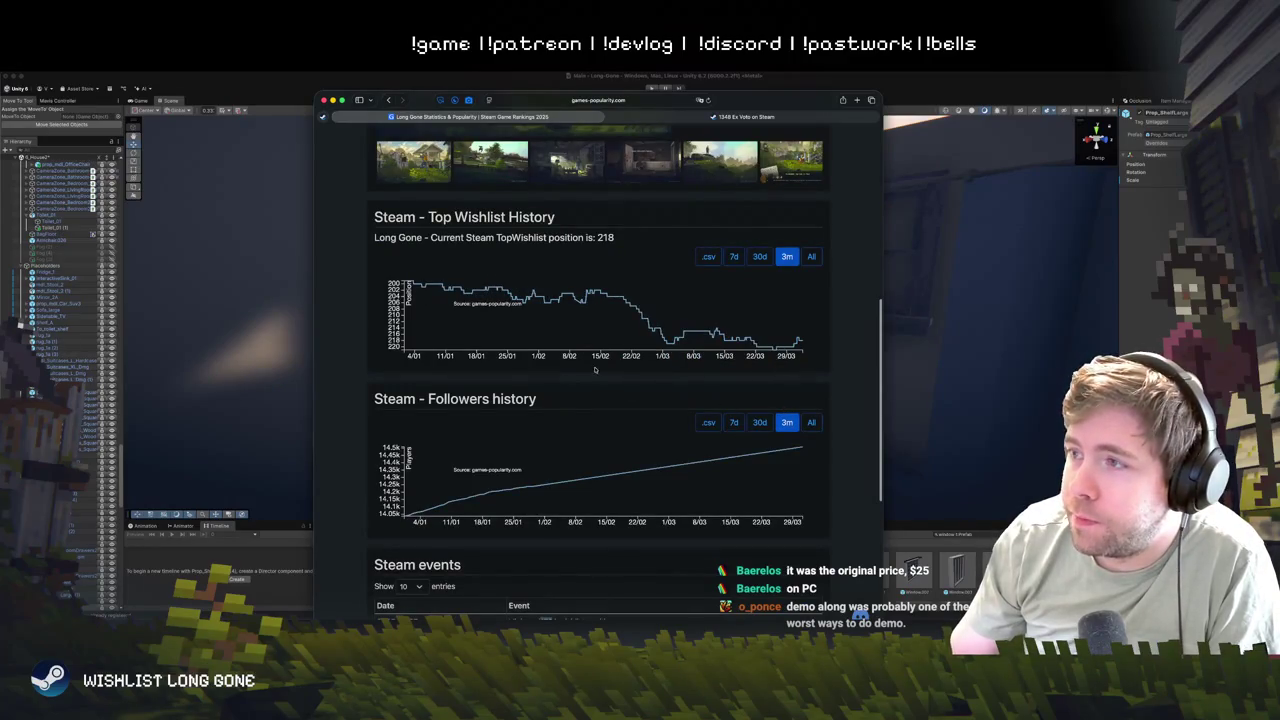
- Set Long Gone's Top Wishlist History chart to the All range and scroll through the page
click(812, 257)
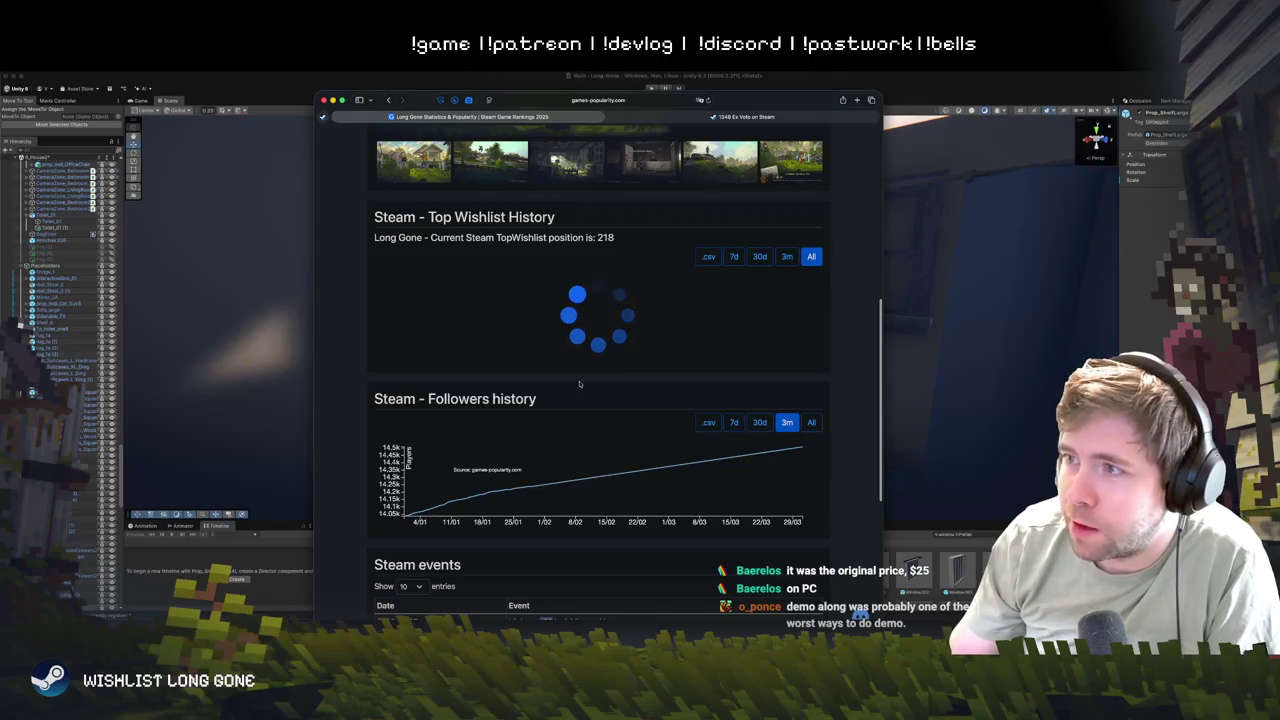
mouse_move(801, 447)
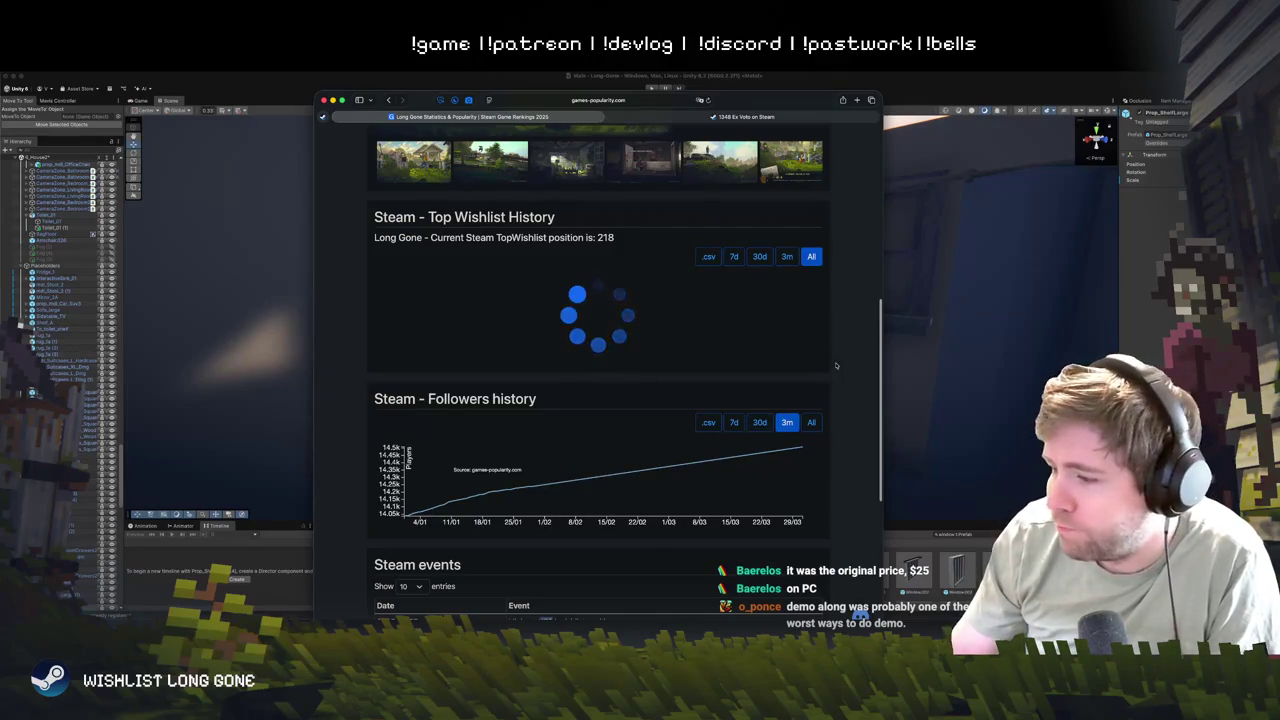
scroll(605, 490, down, 3)
scroll(605, 497, up, 2)
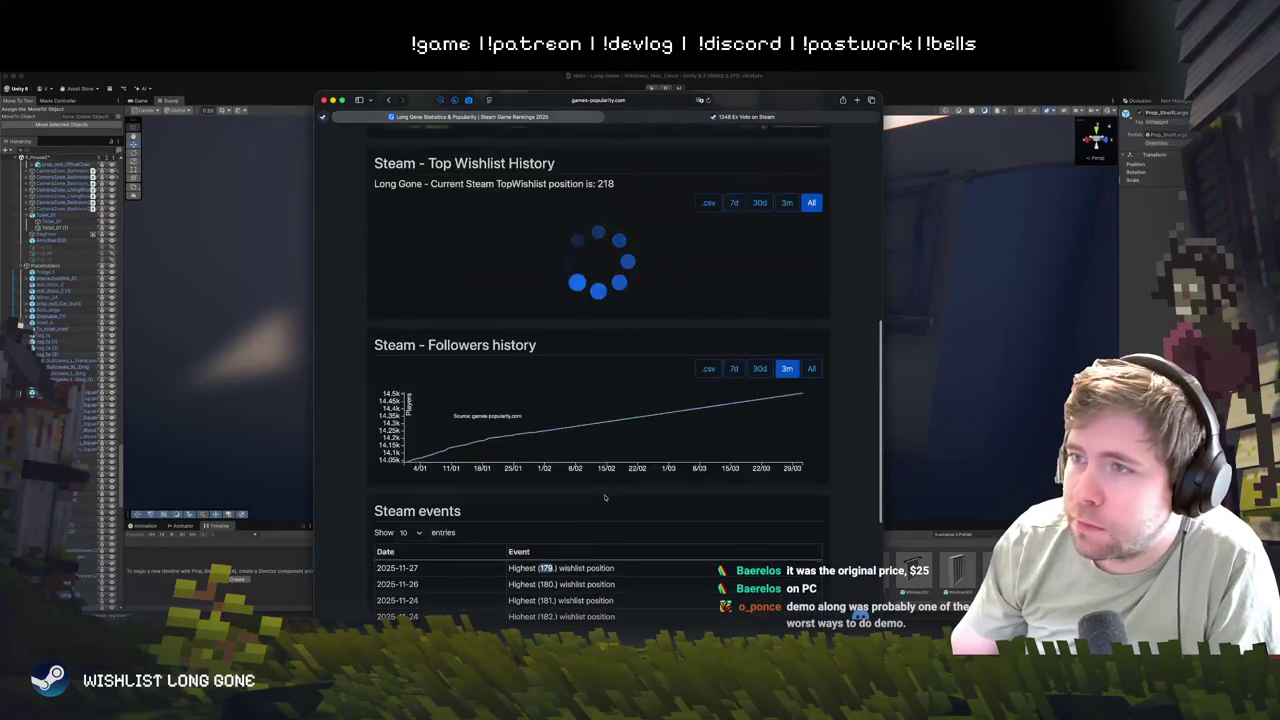
scroll(605, 497, up, 5)
scroll(605, 497, down, 5)
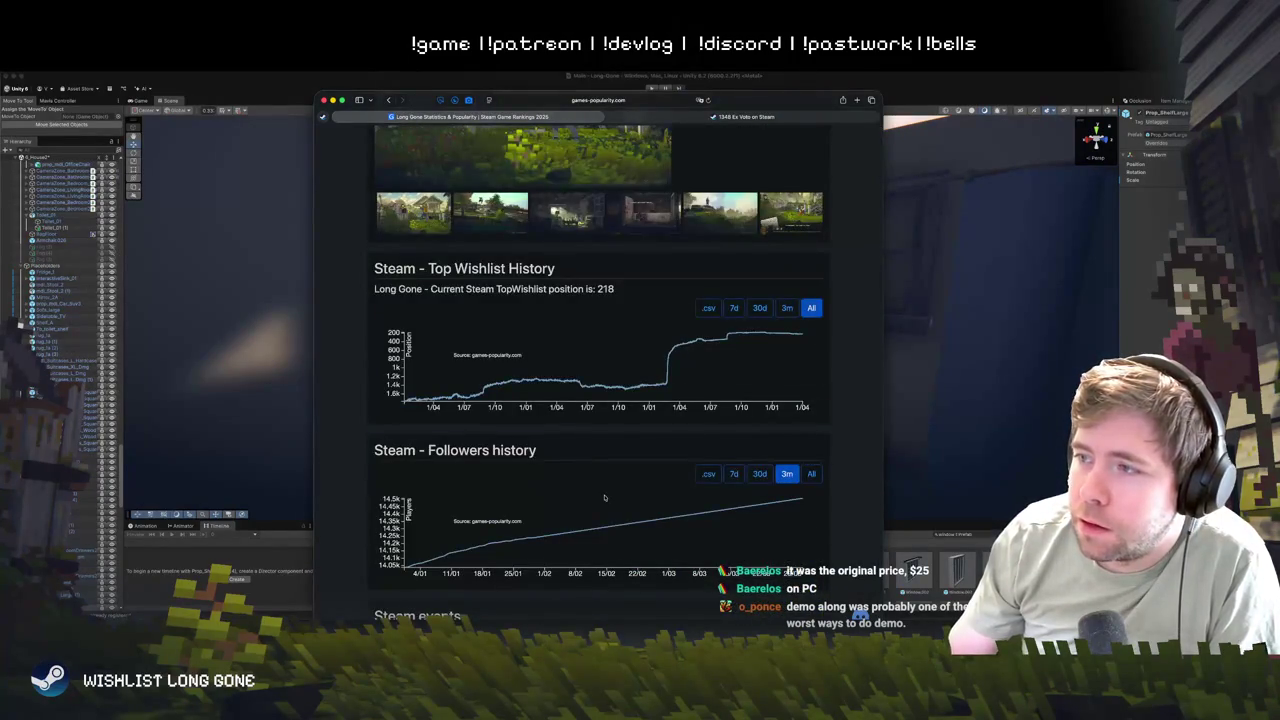
mouse_move(515, 388)
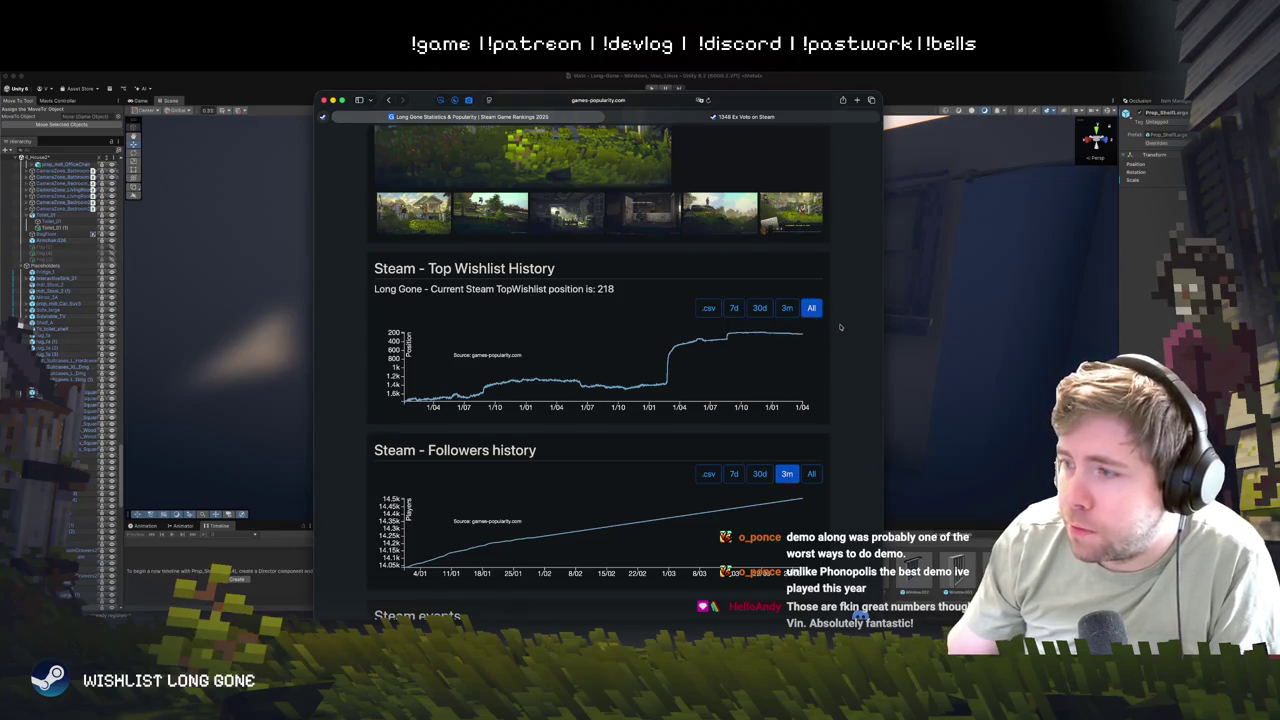
scroll(510, 472, down, 5)
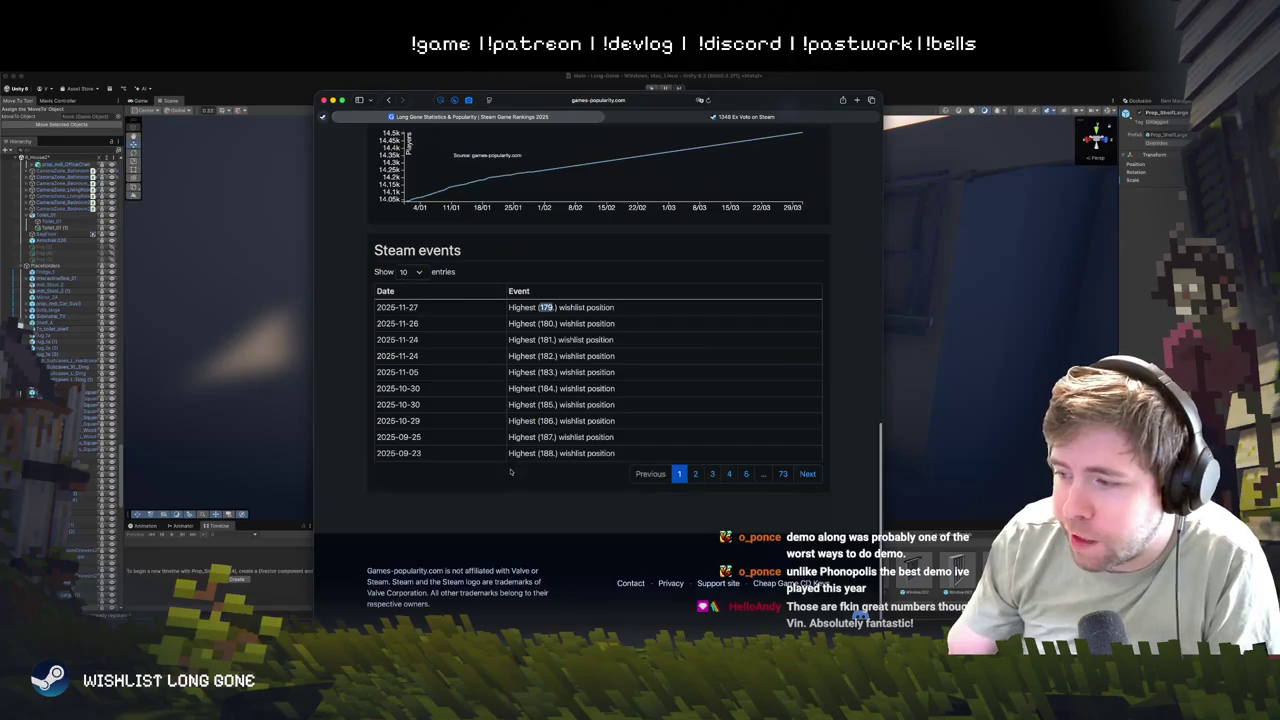
scroll(510, 472, up, 10)
scroll(659, 522, down, 3)
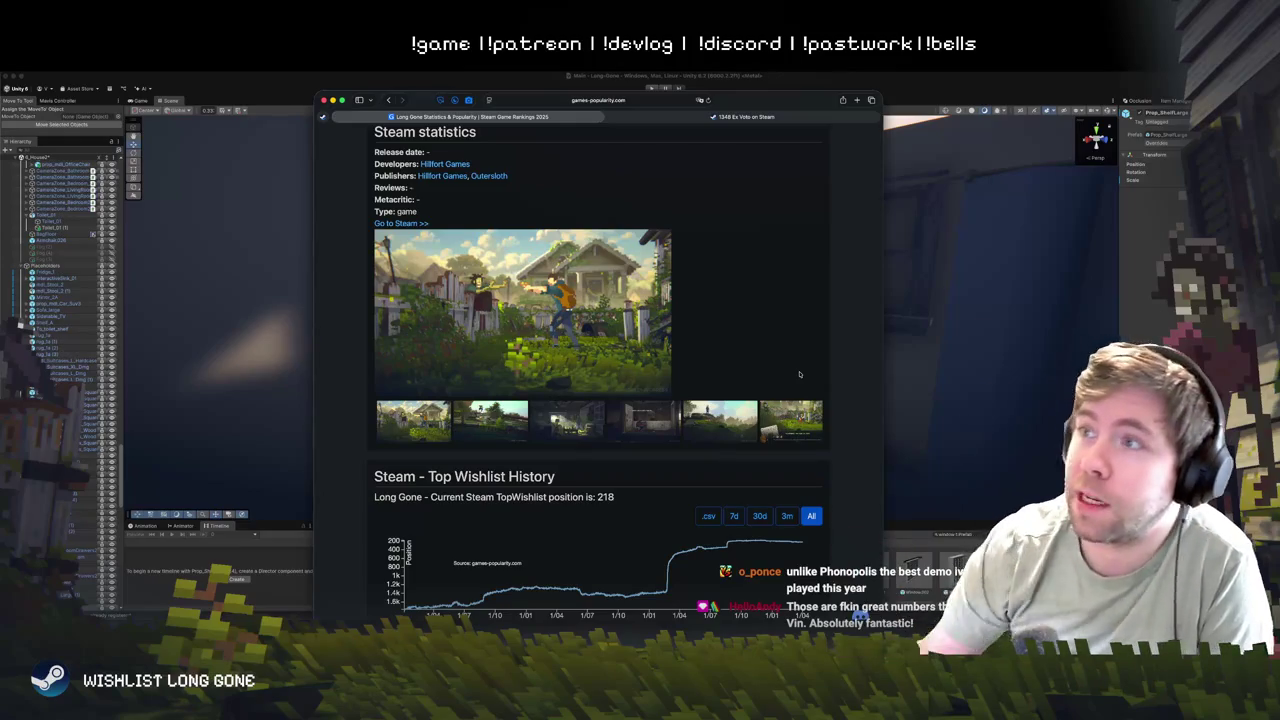
- Switch to the 1348 Ex Voto store page and pause its trailer
click(771, 116)
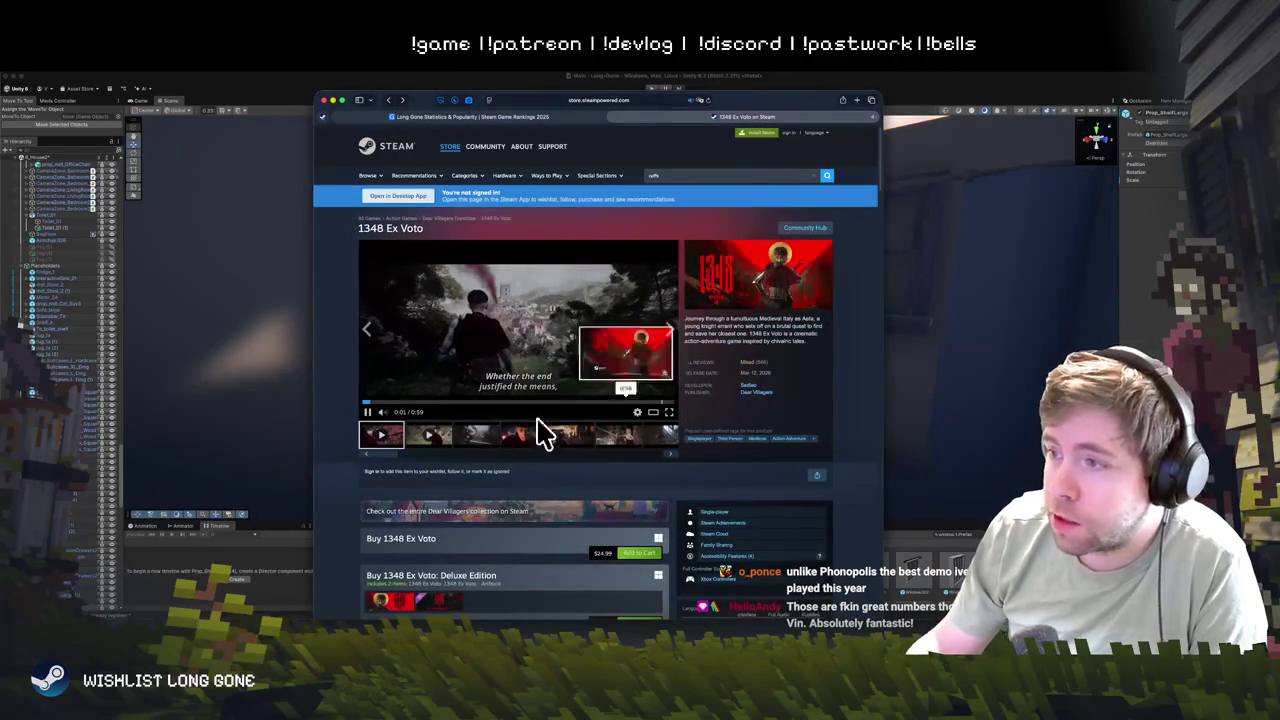
click(367, 411)
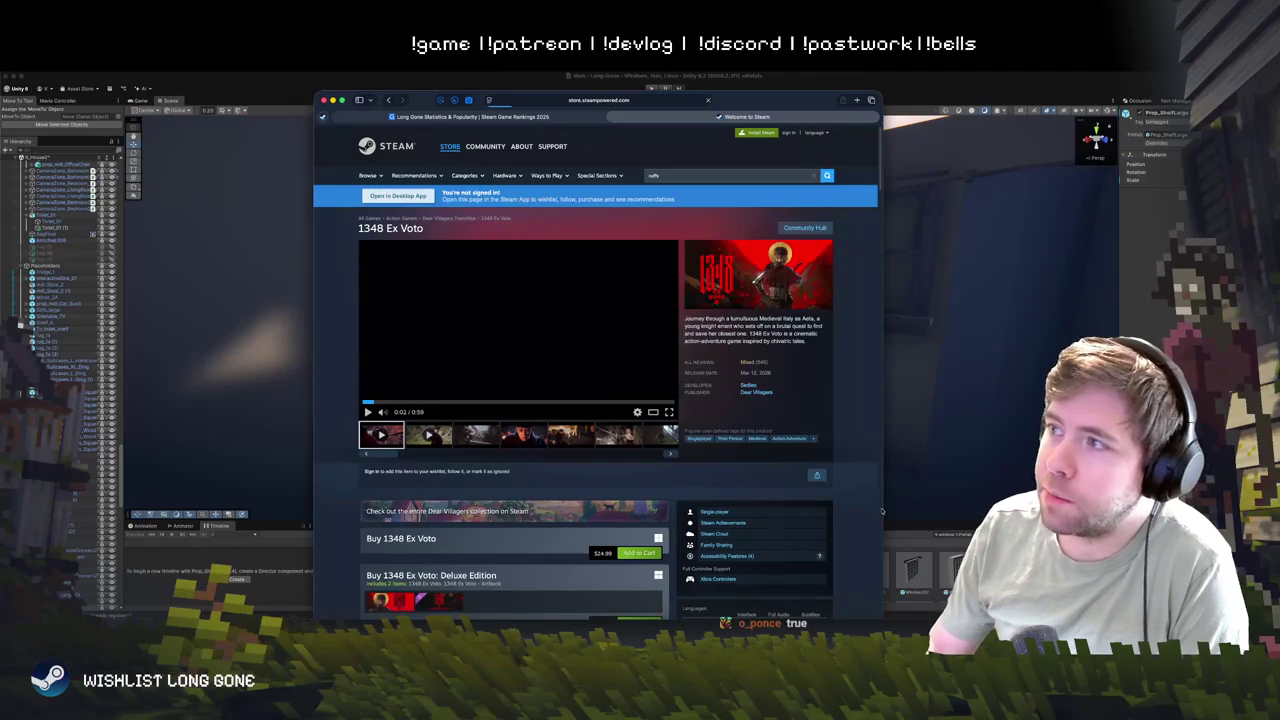
key(super+bracketleft)
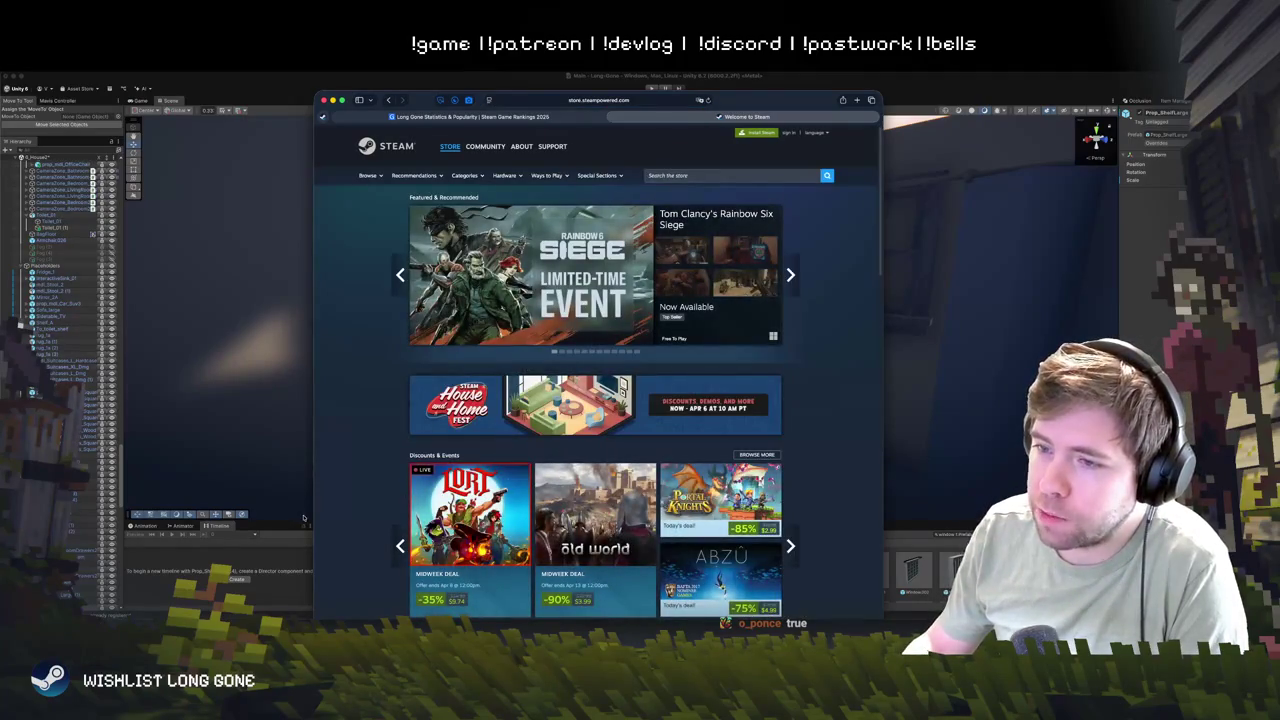
scroll(386, 493, down, 5)
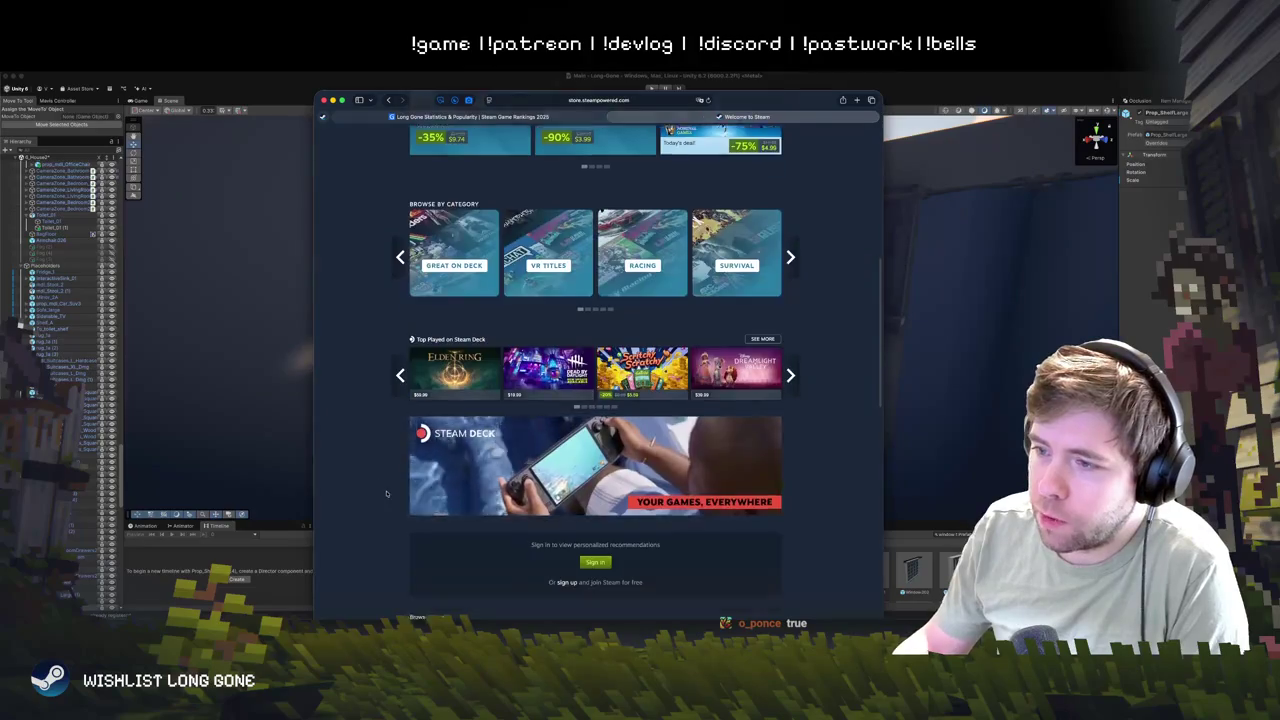
scroll(386, 493, down, 4)
scroll(386, 493, down, 3)
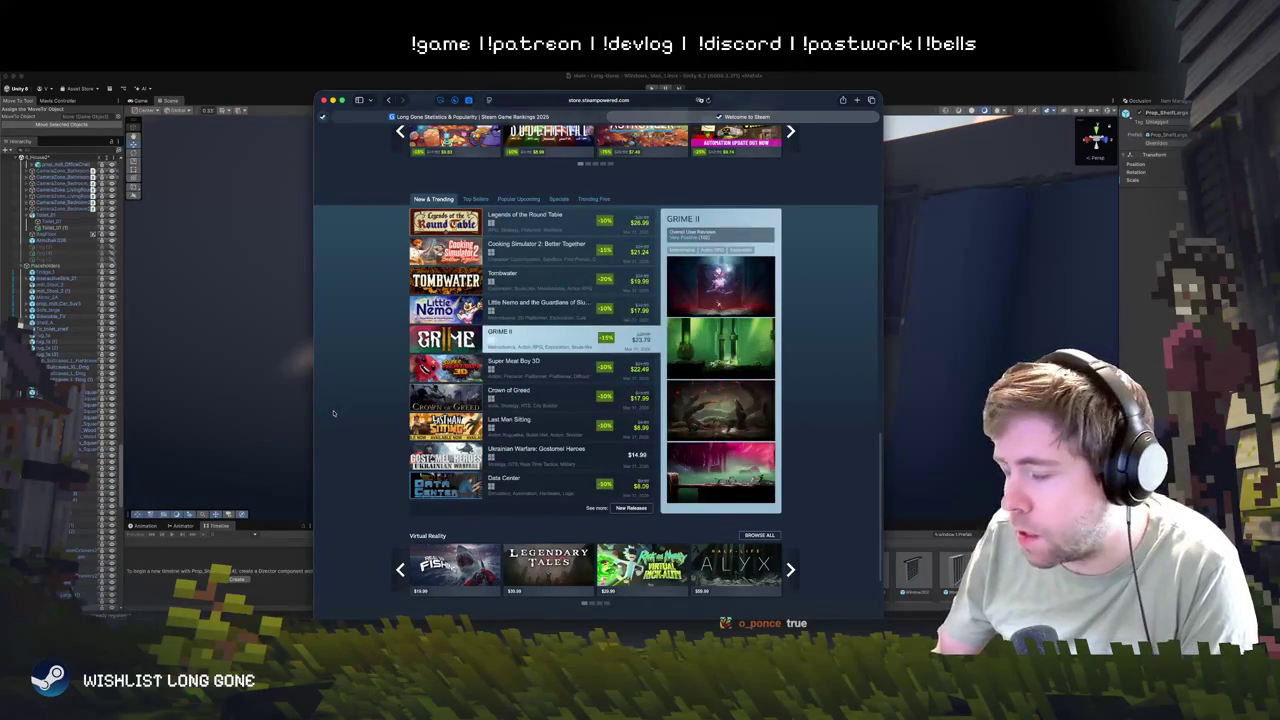
scroll(388, 459, up, 1)
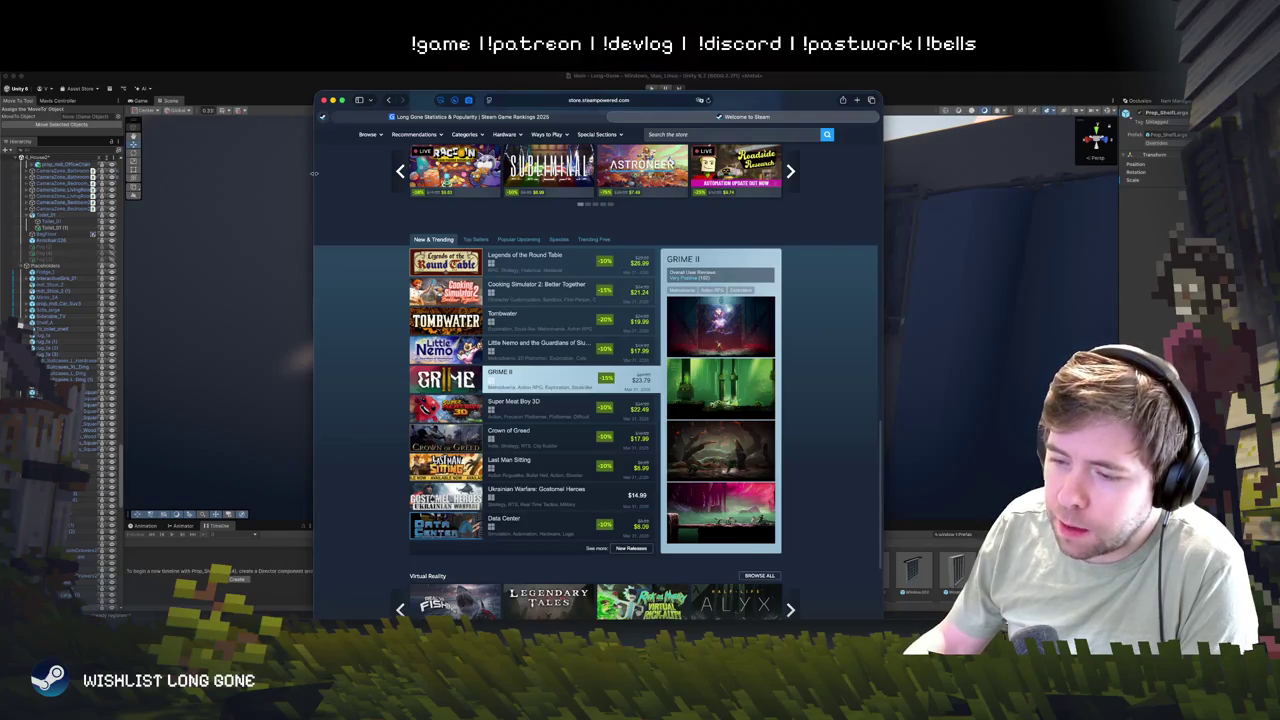
scroll(325, 326, up, 5)
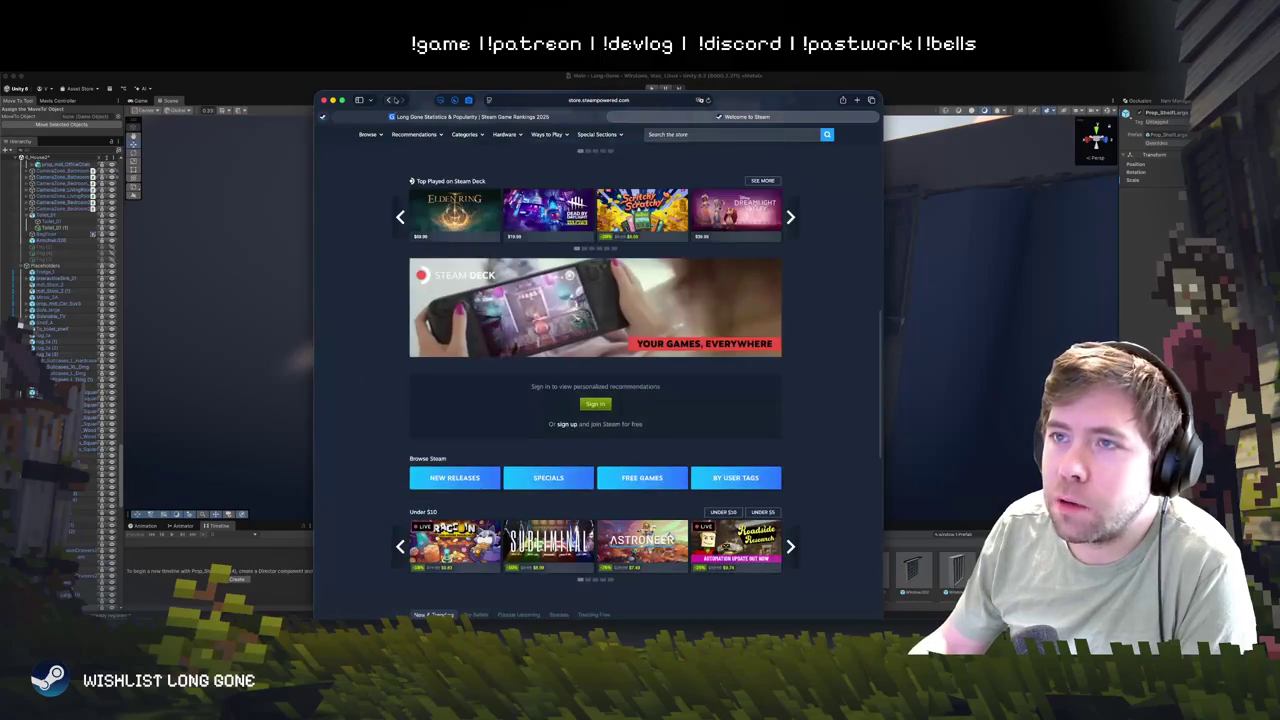
click(389, 100)
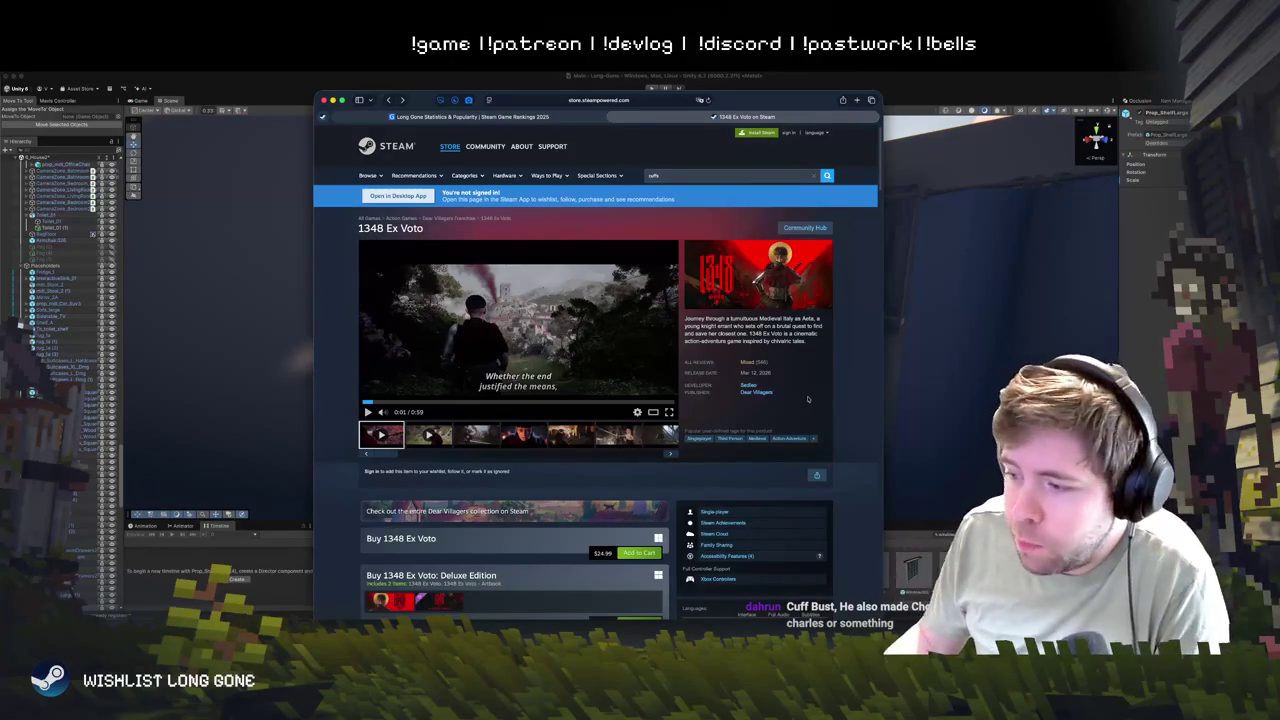
click(751, 176)
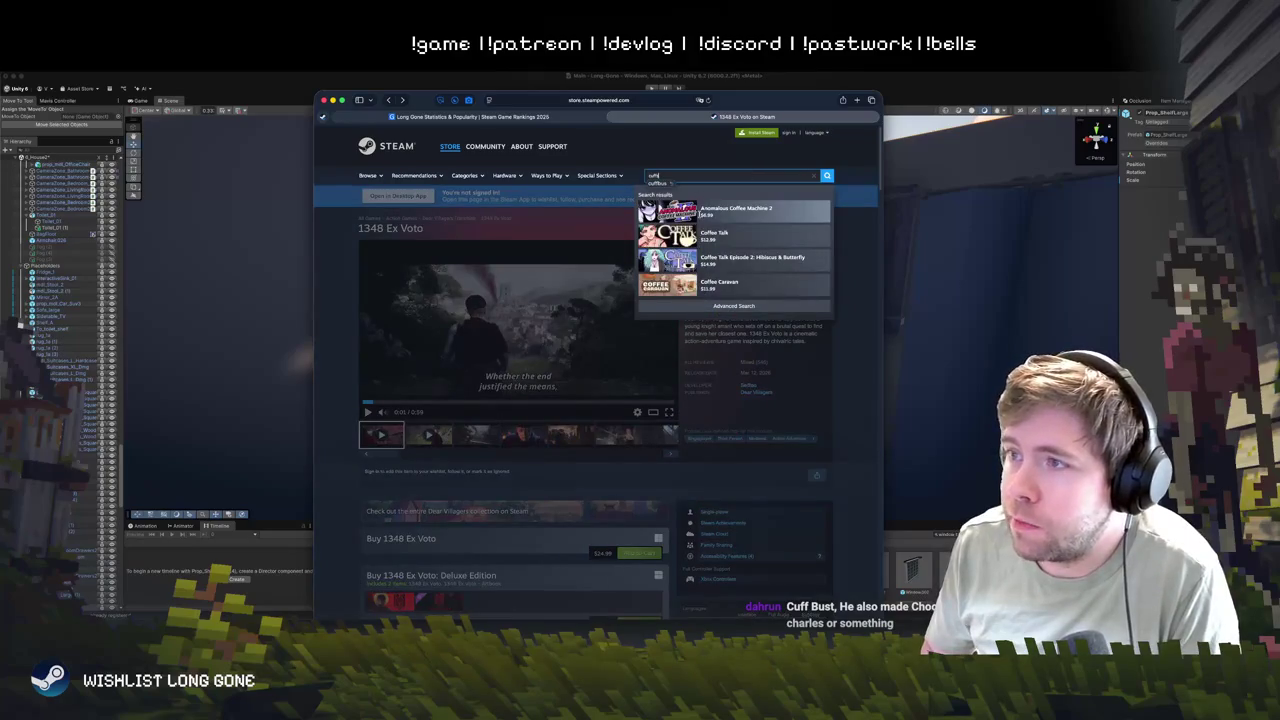
- Search Steam for 'cuffbust', open CUFFBUST's page, then the Two Star Games developer page
key(BackSpace)
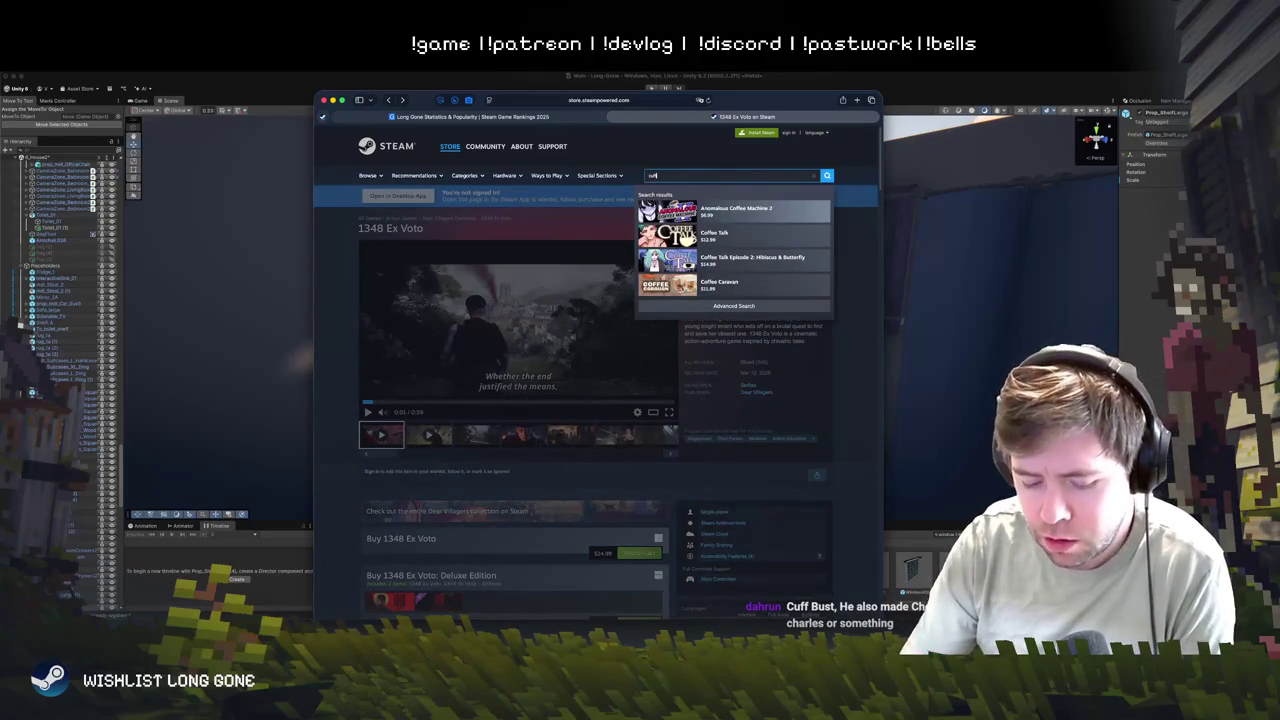
text(bust)
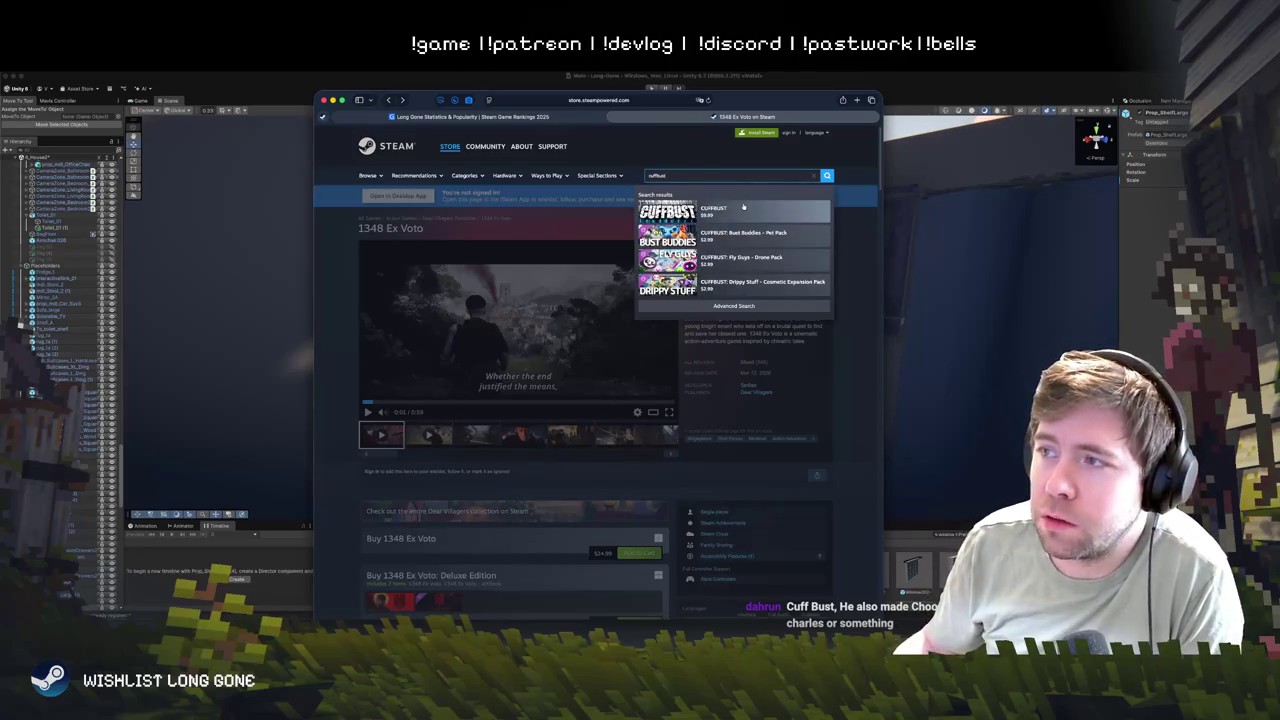
click(744, 206)
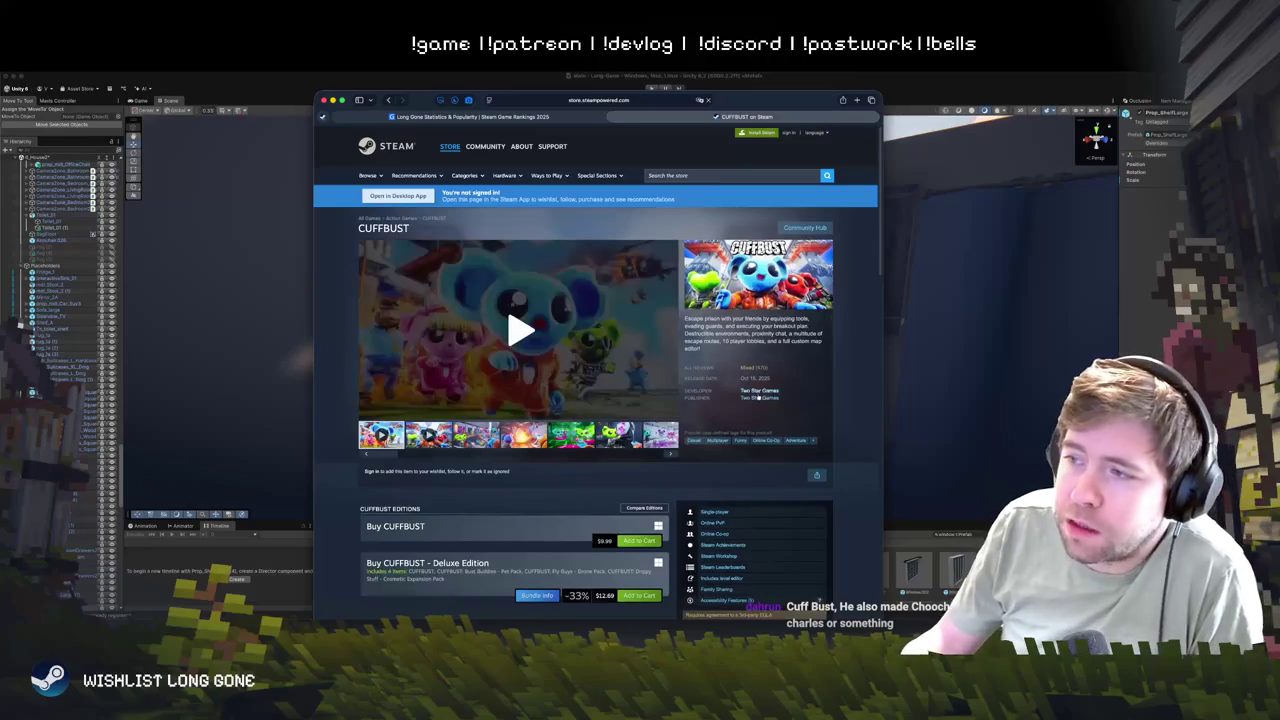
click(768, 397)
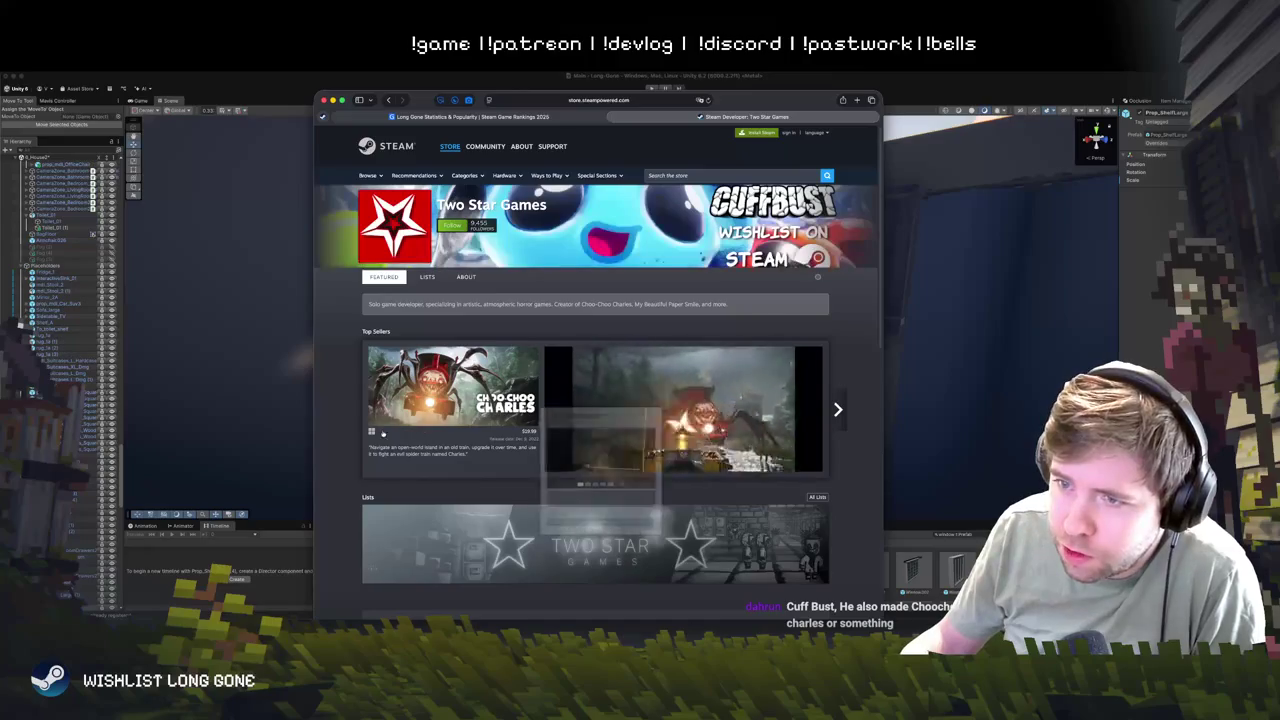
- From Two Star Games' New Releases, open two games in new tabs and view My Beautiful Paper Smile
scroll(402, 390, down, 2)
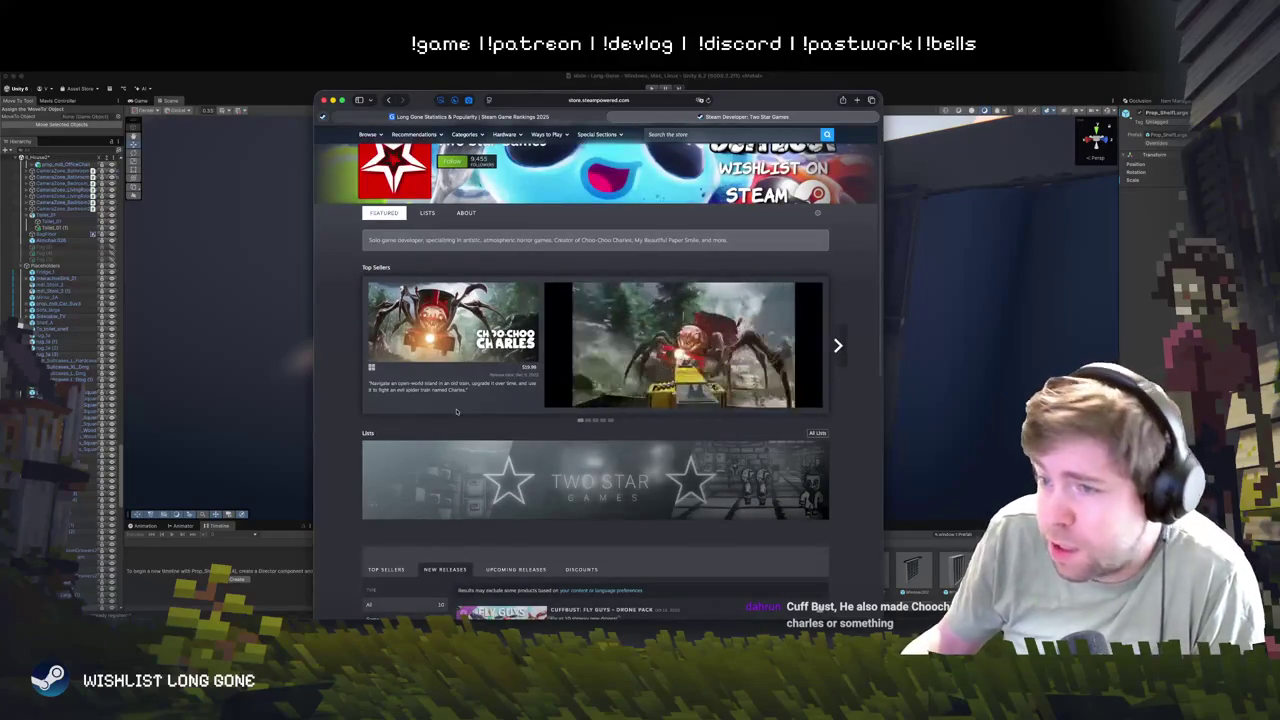
scroll(577, 470, down, 5)
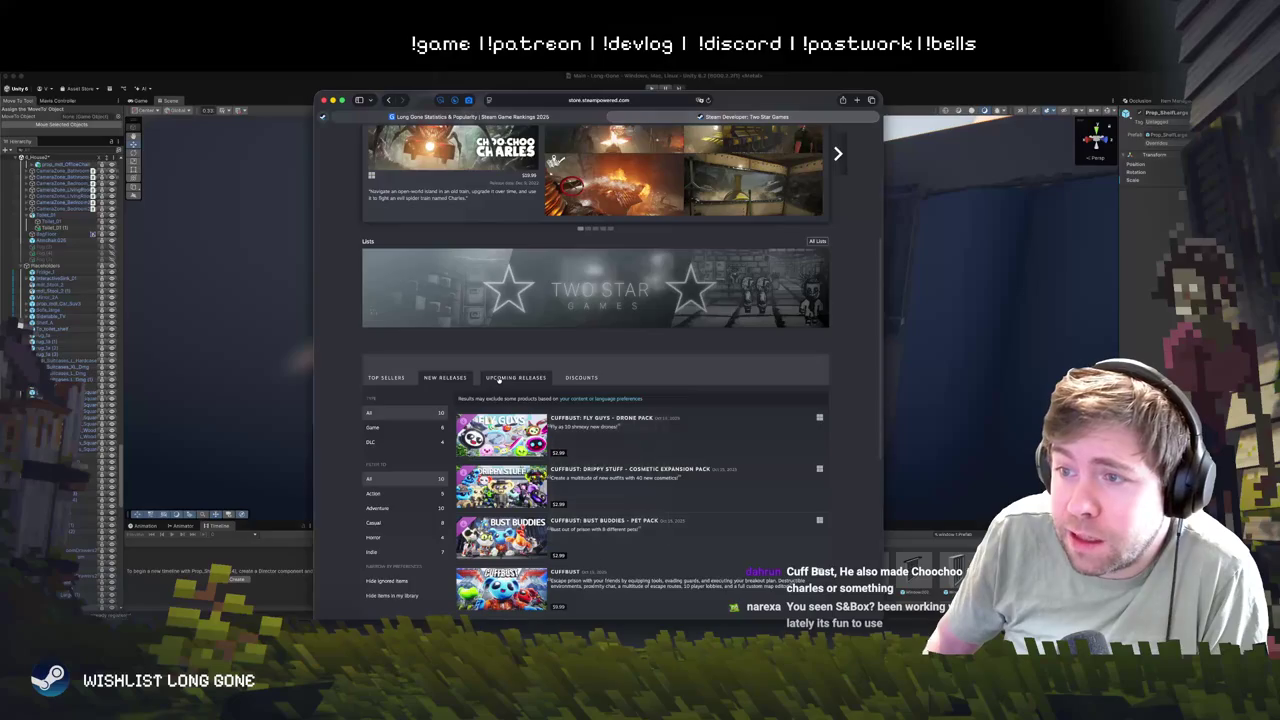
scroll(515, 378, up, 2)
mouse_move(490, 266)
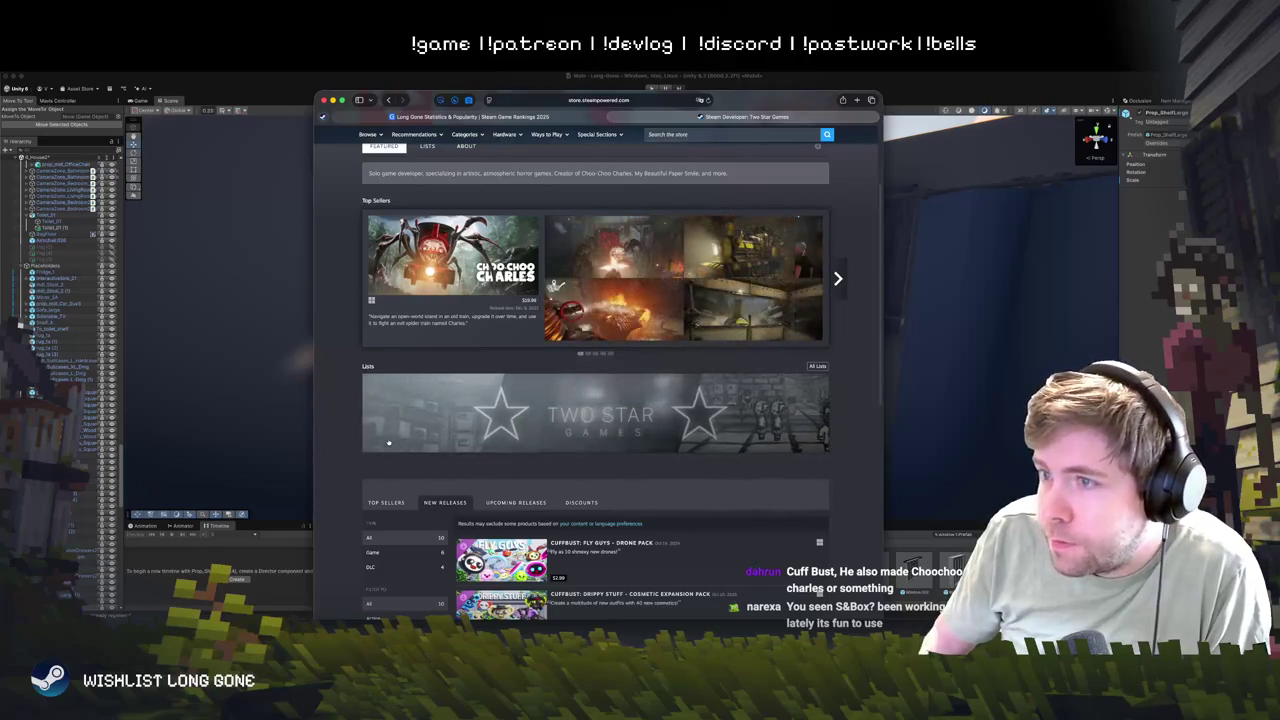
scroll(343, 424, down, 3)
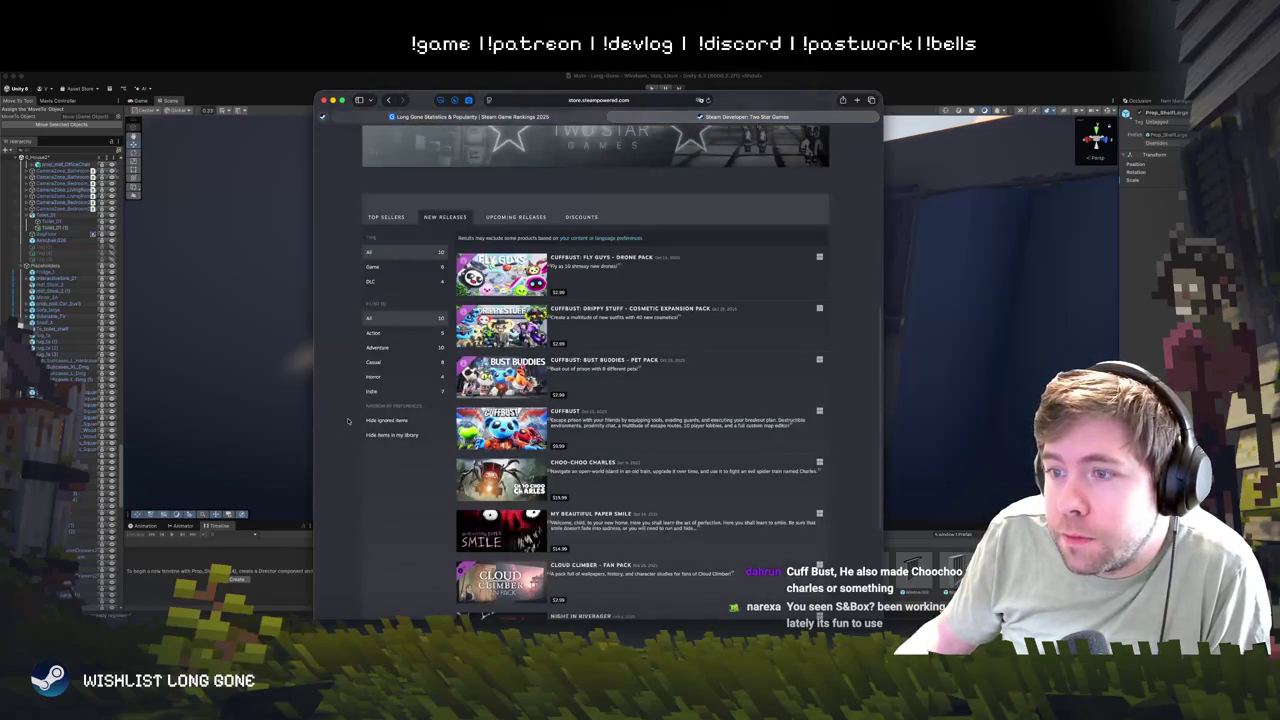
scroll(548, 400, down, 3)
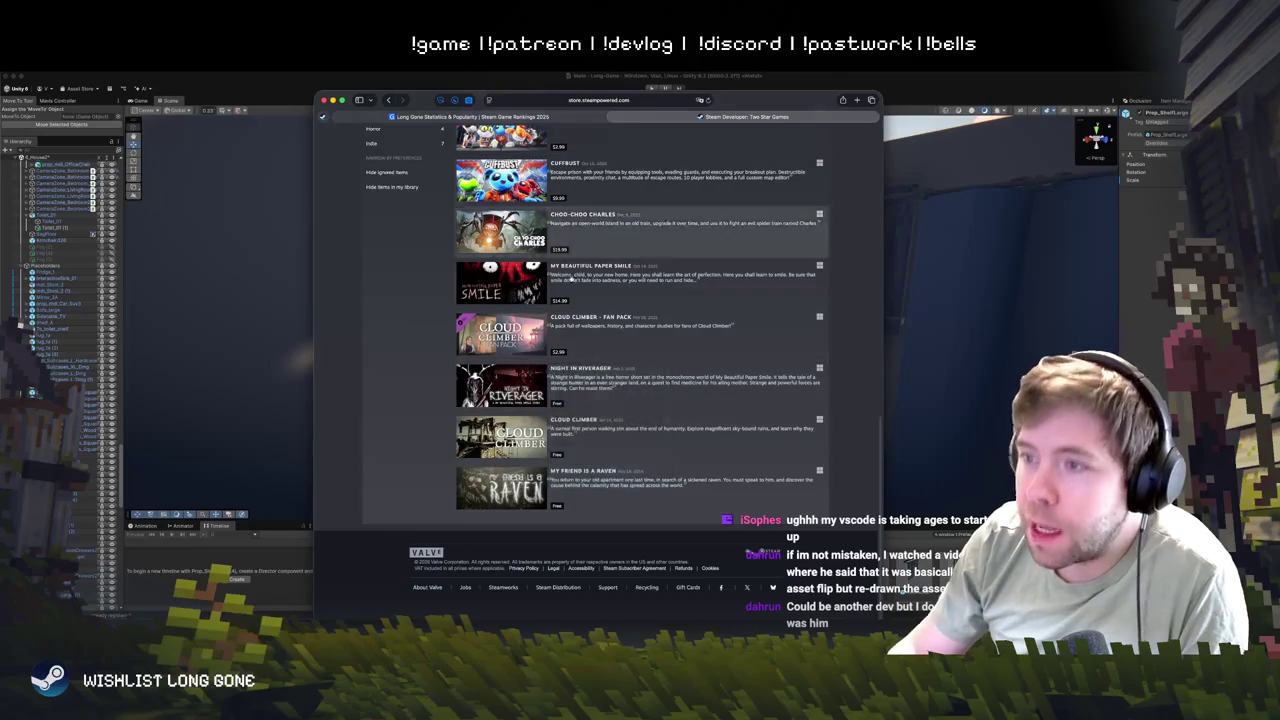
scroll(680, 385, up, 3)
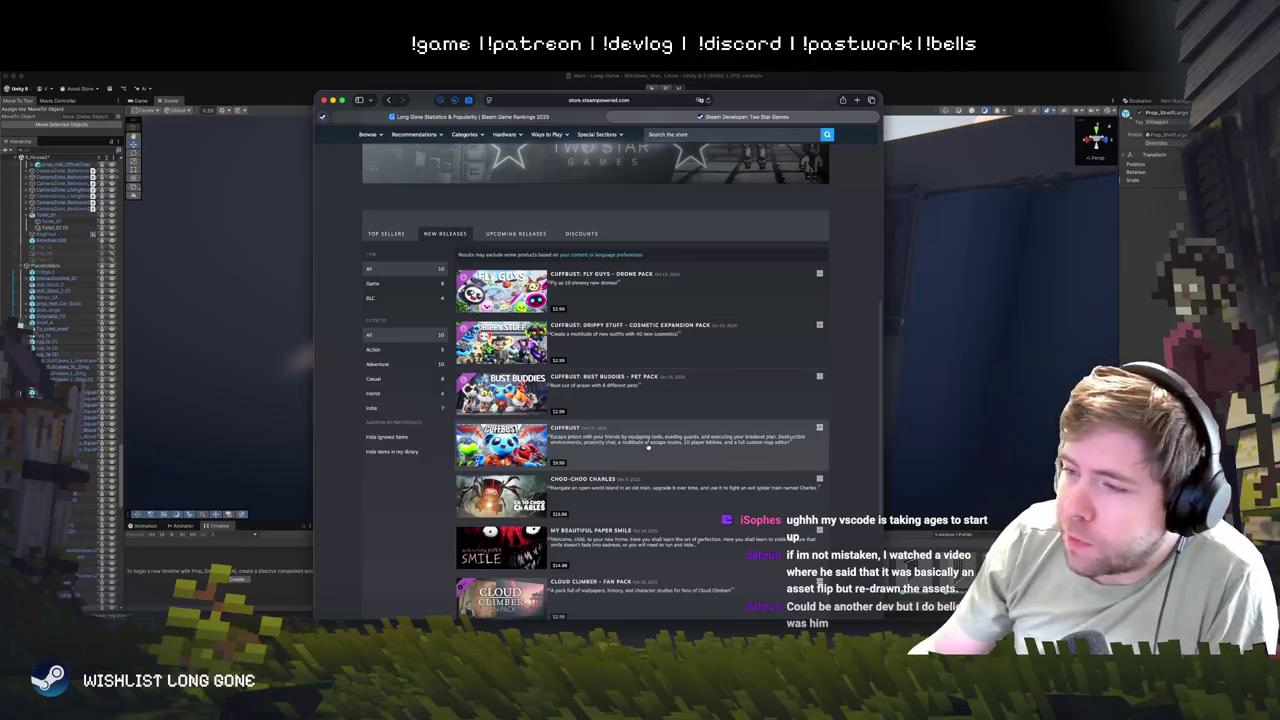
super+click(586, 513)
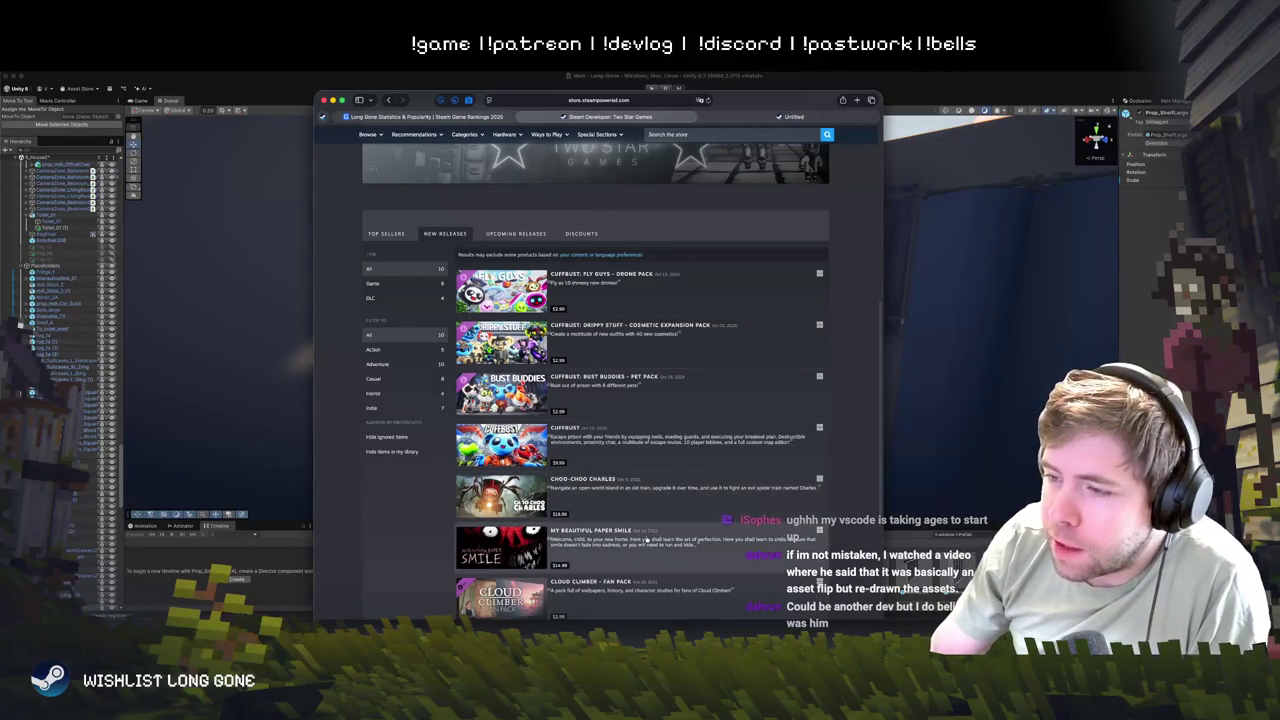
super+click(590, 531)
click(678, 116)
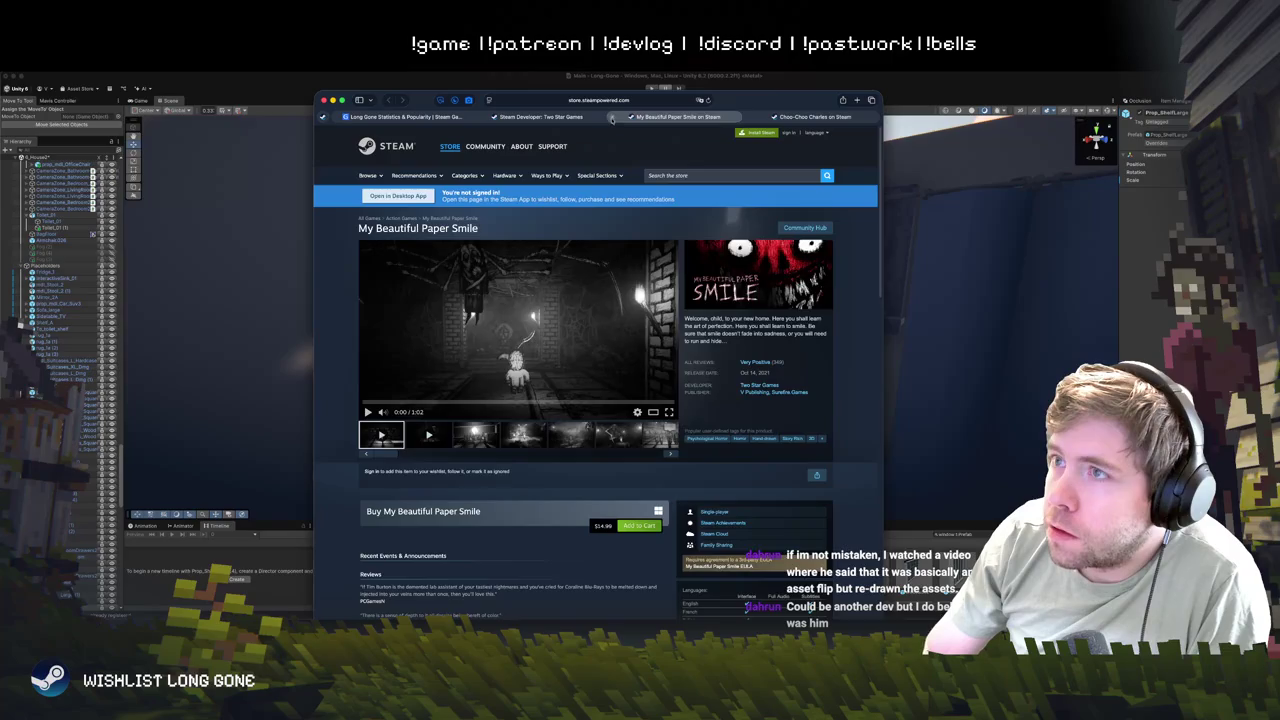
- Close the Choo-Choo Charles tab, open CUFFBUST in a new tab and browse its editions and reviews
click(810, 116)
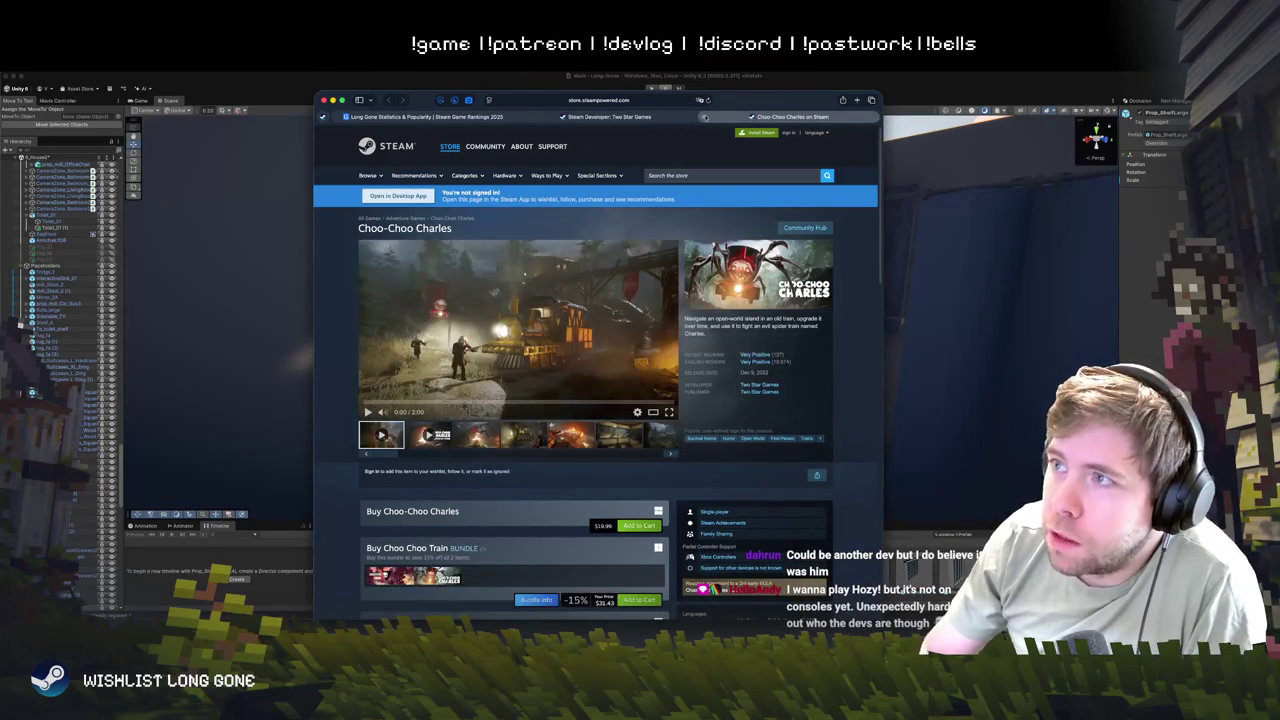
click(707, 116)
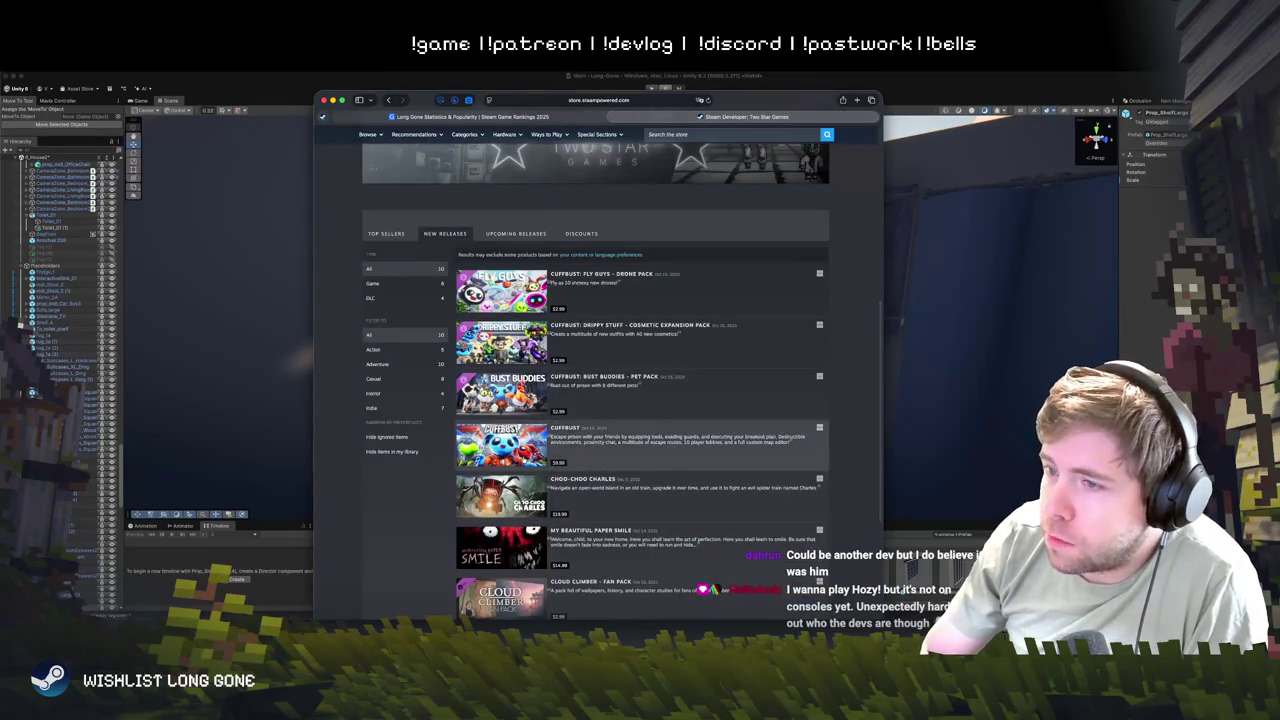
super+click(545, 467)
click(763, 117)
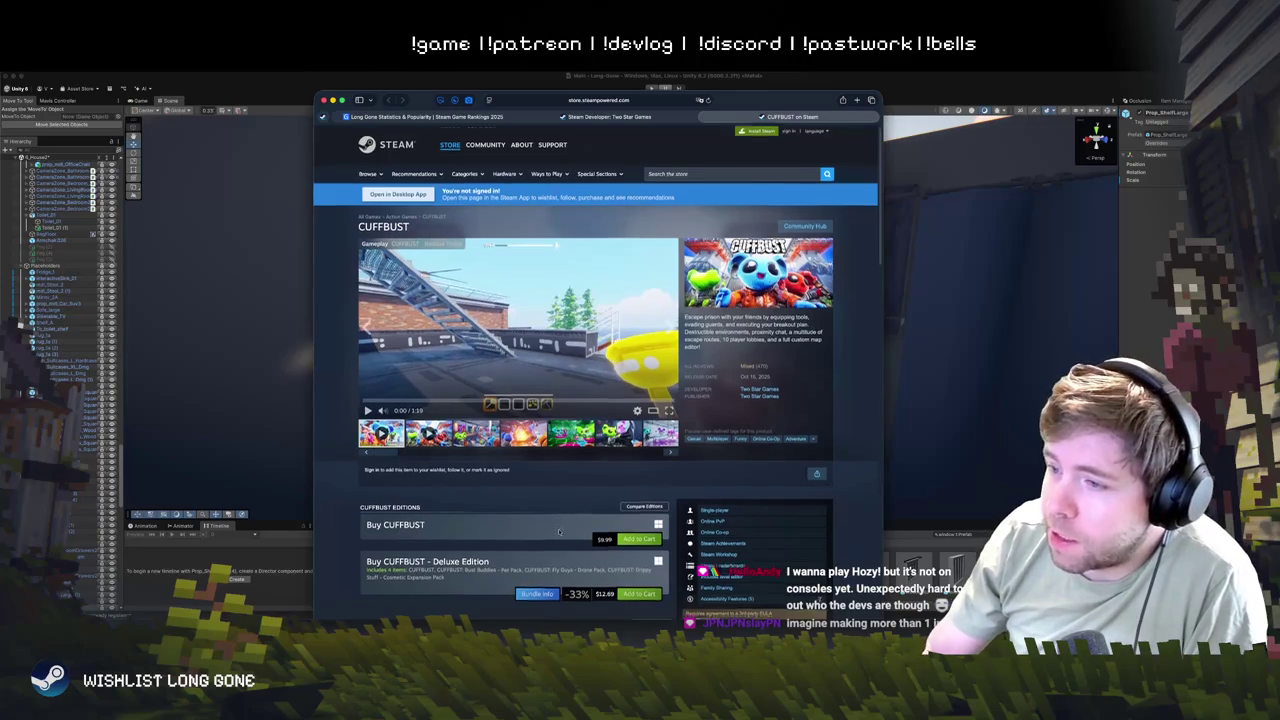
scroll(603, 466, down, 2)
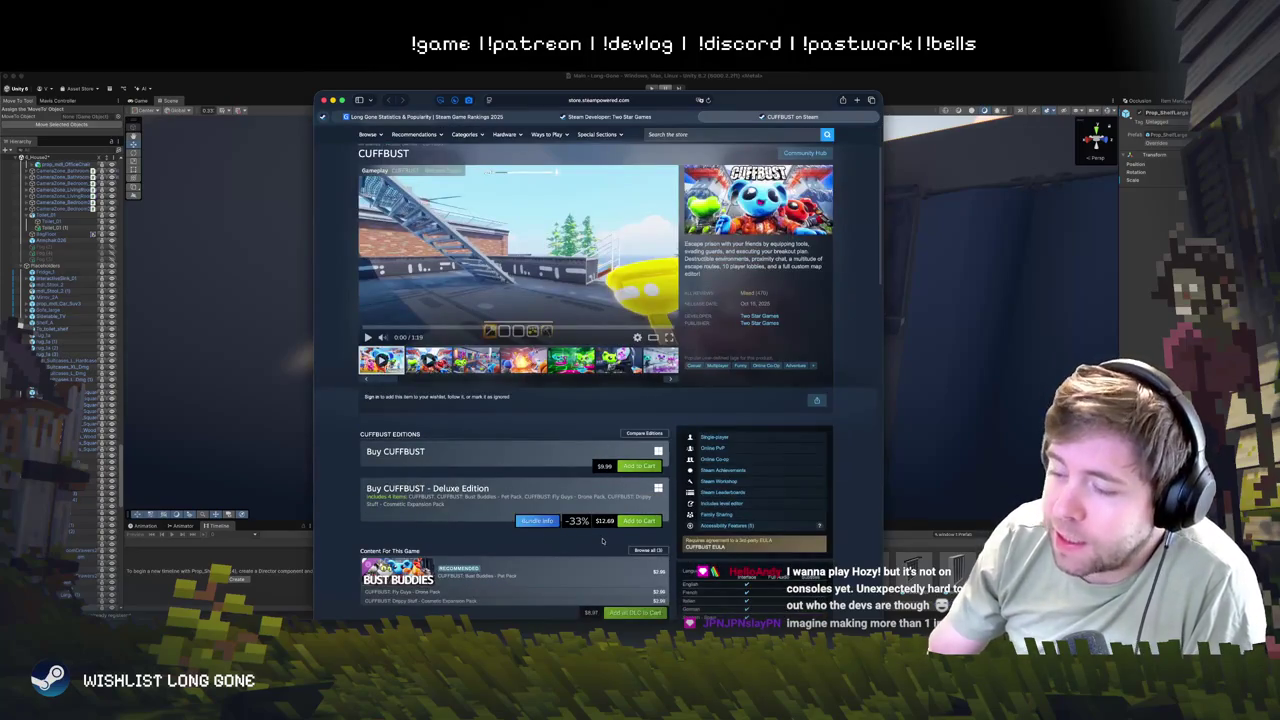
scroll(603, 466, down, 15)
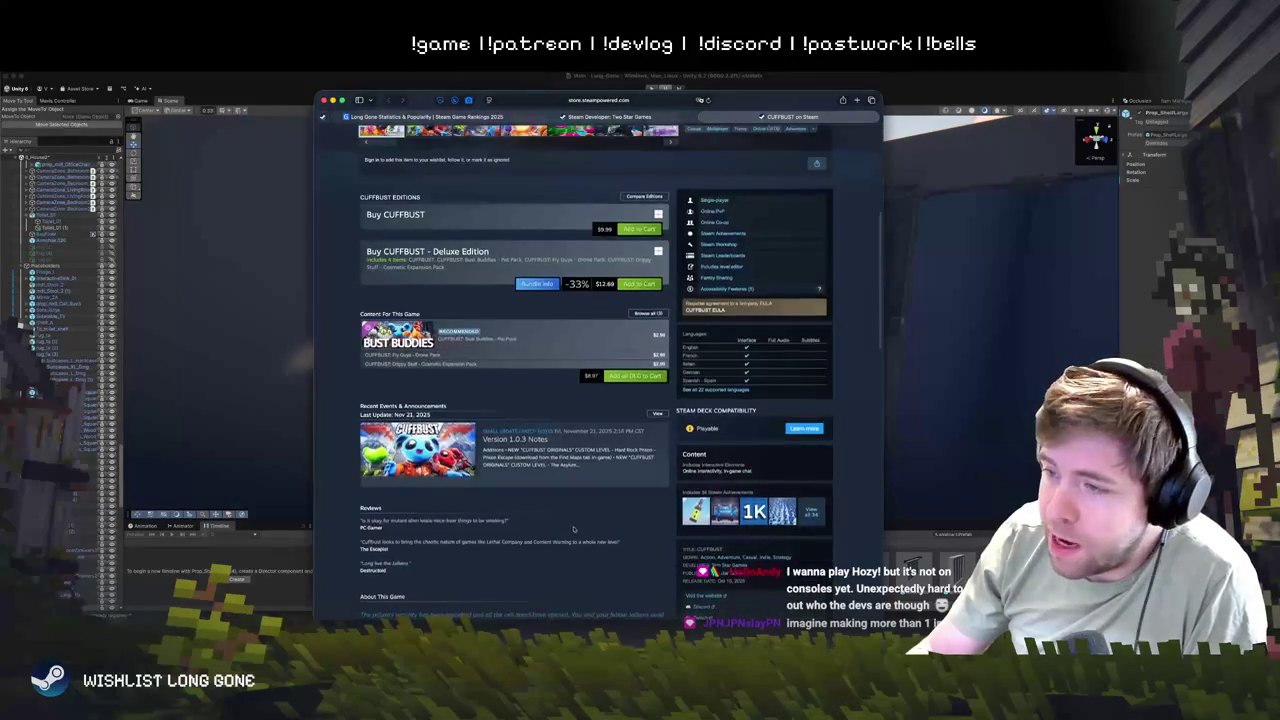
scroll(622, 577, down, 4)
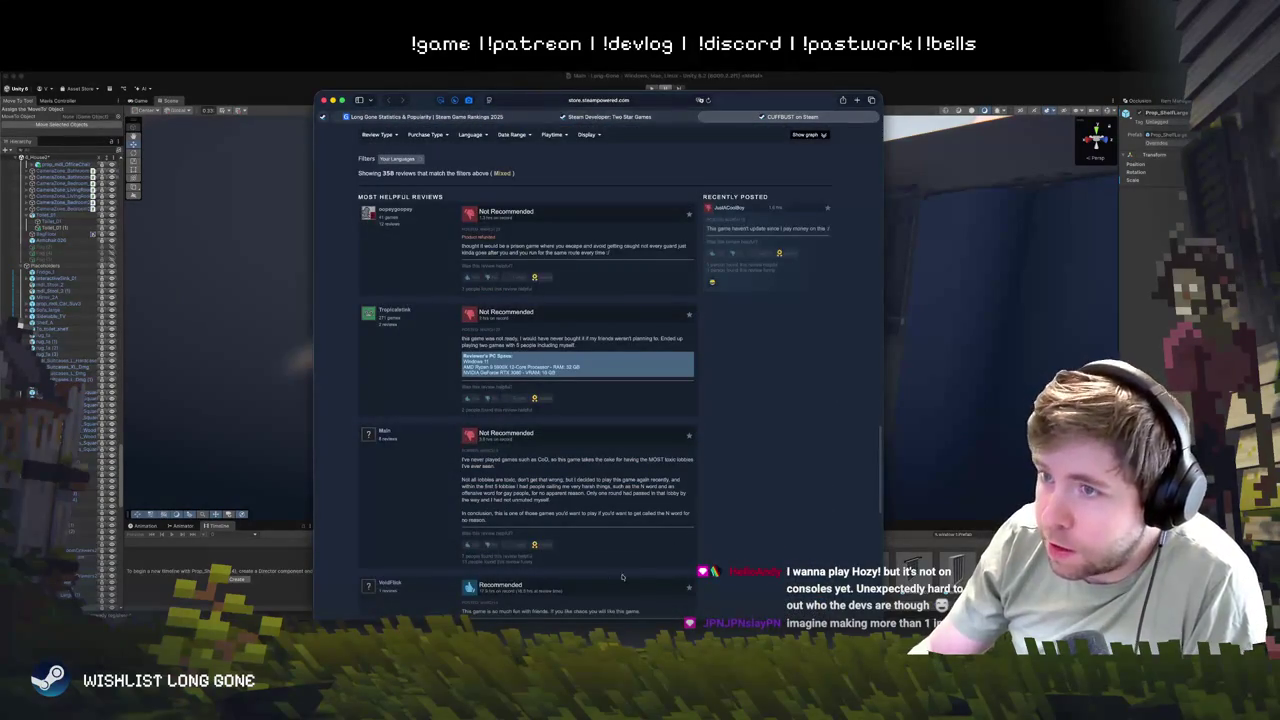
scroll(748, 582, up, 20)
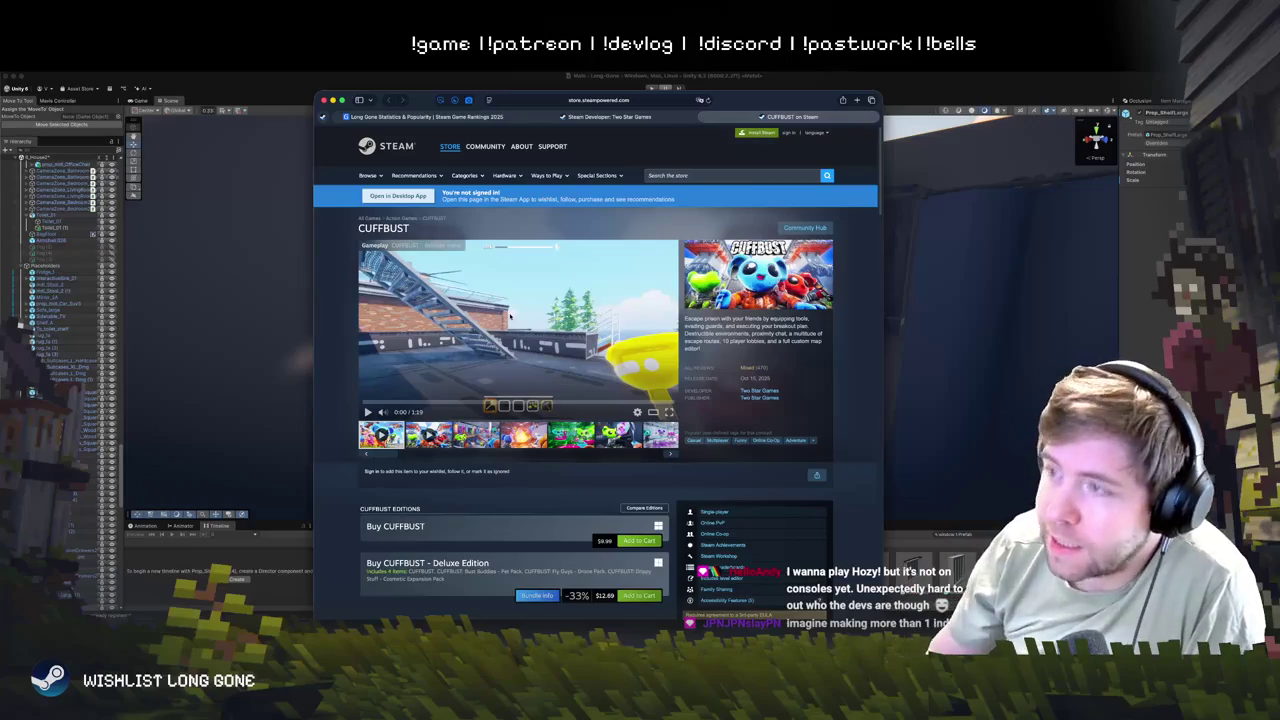
mouse_move(478, 146)
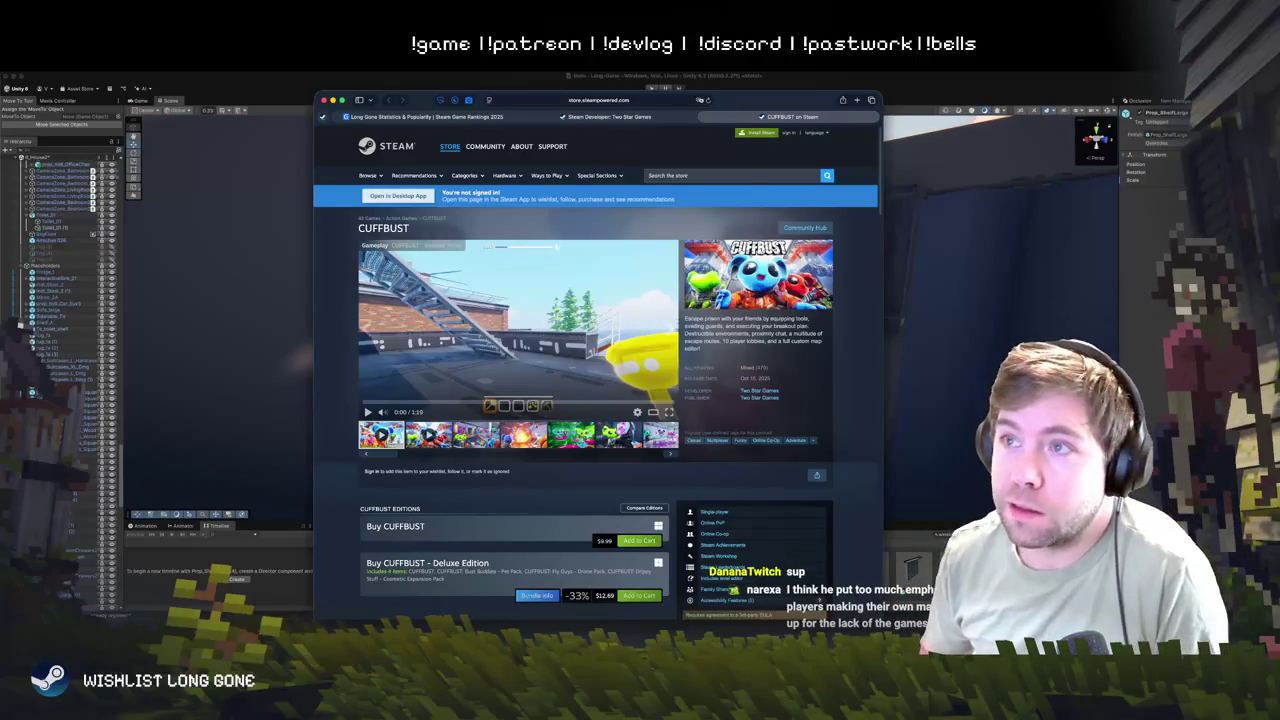
- Leave the browser and return to the Unity editor's house scene
key(super+Tab)
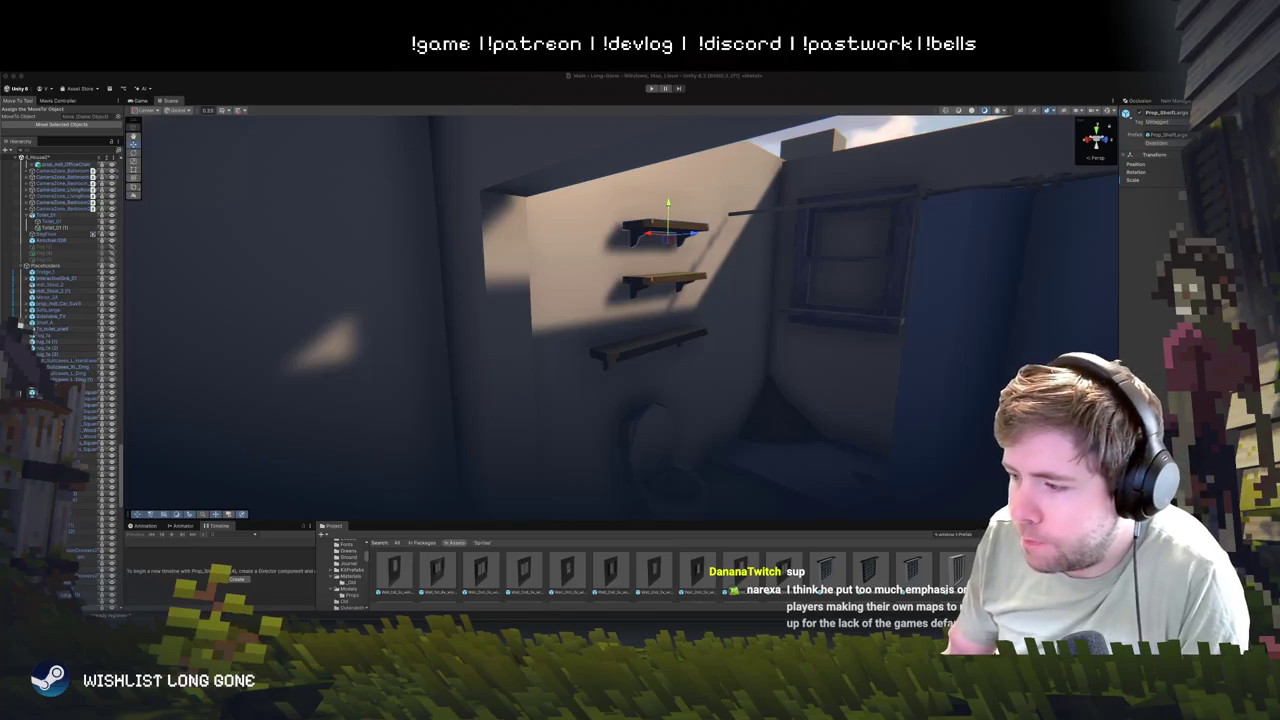
- Nudge the picture frame on the outer wall slightly to the right
mouse_move(735, 411)
mouse_down()
mouse_move(752, 503)
mouse_move(655, 521)
mouse_move(580, 430)
mouse_up()
click(466, 331)
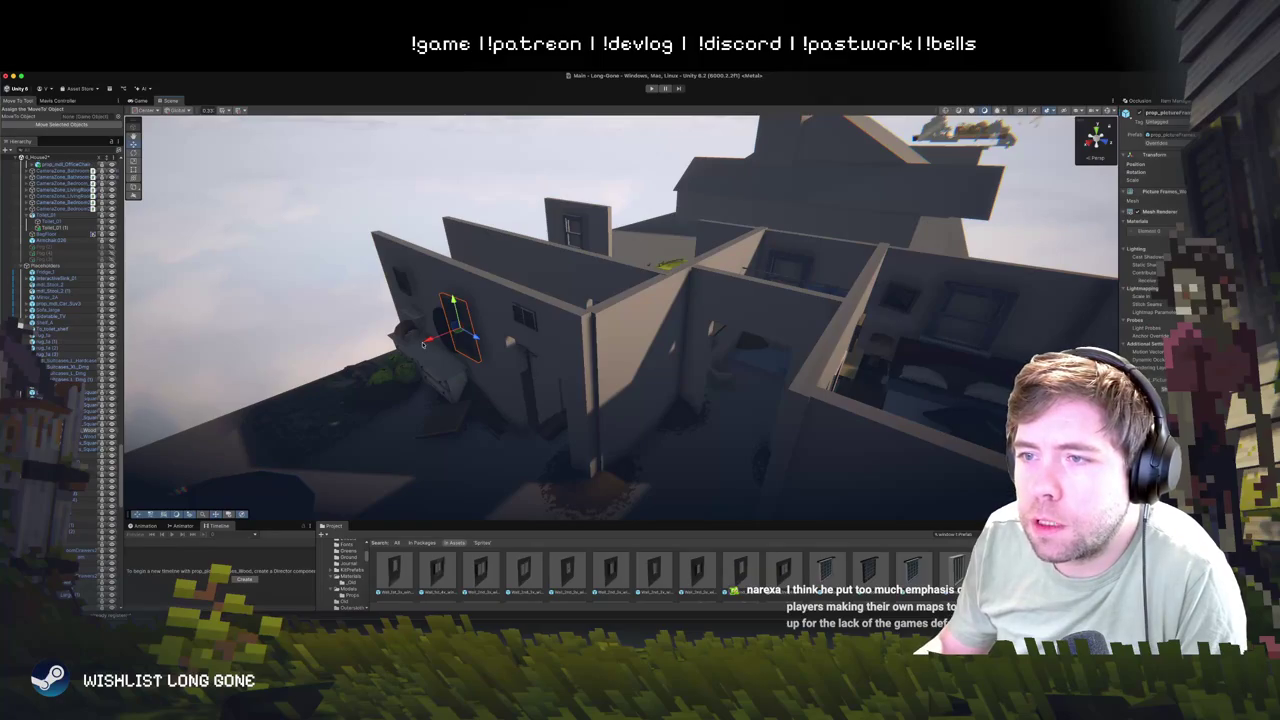
drag(428, 342, 432, 341)
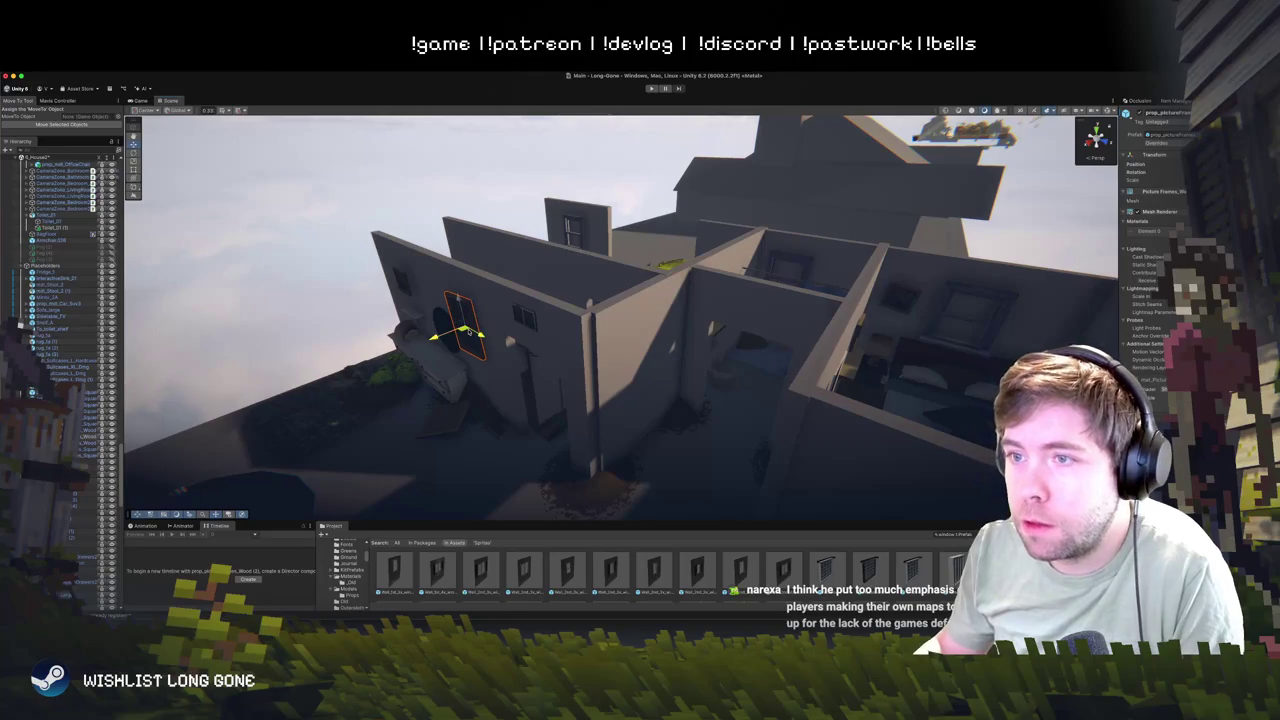
- Select the inner-wall window frame, try the rotate and move tools, and frame it in view
click(668, 362)
key(e)
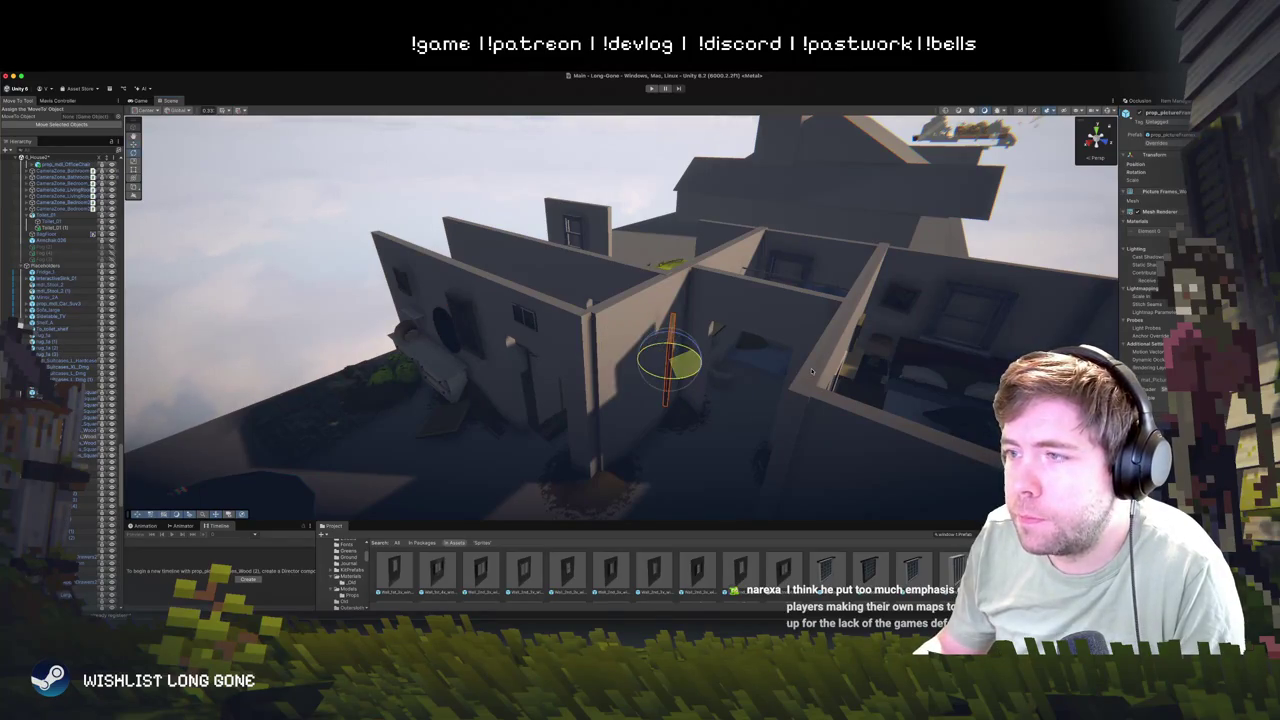
click(677, 366)
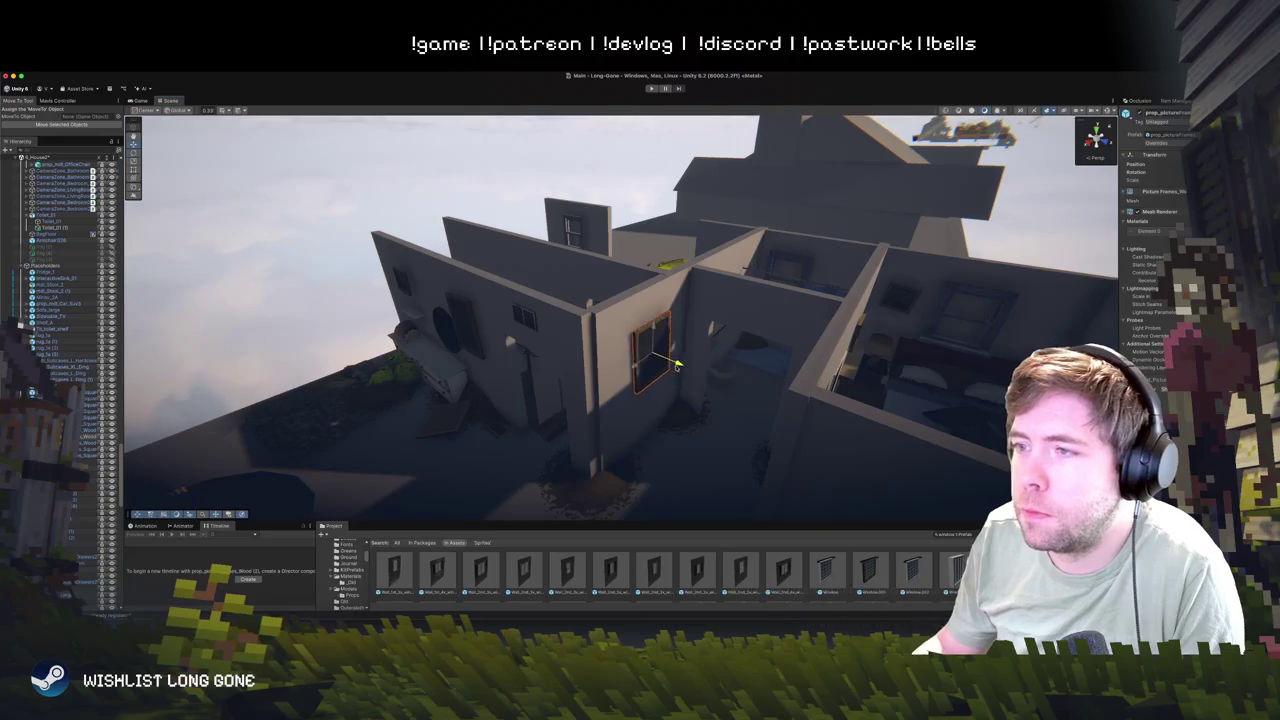
key(e)
key(w)
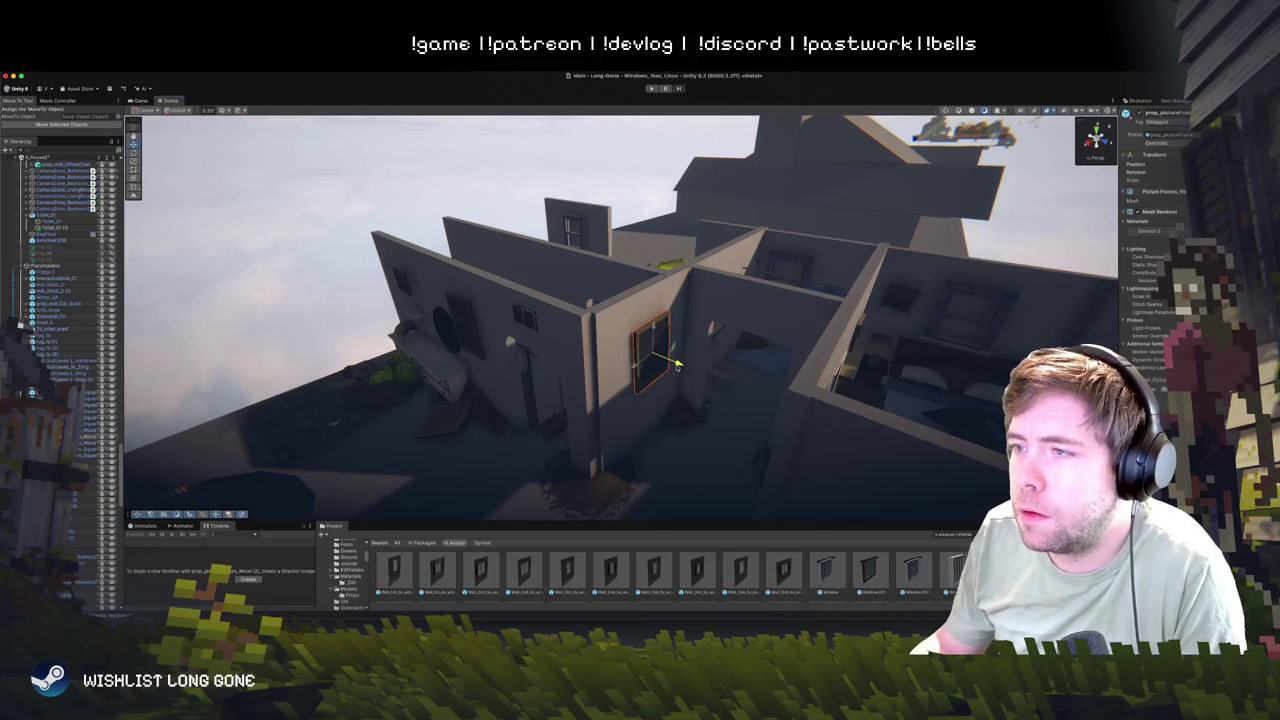
key(f)
mouse_move(677, 366)
mouse_down()
mouse_move(325, 366)
mouse_move(537, 347)
mouse_up()
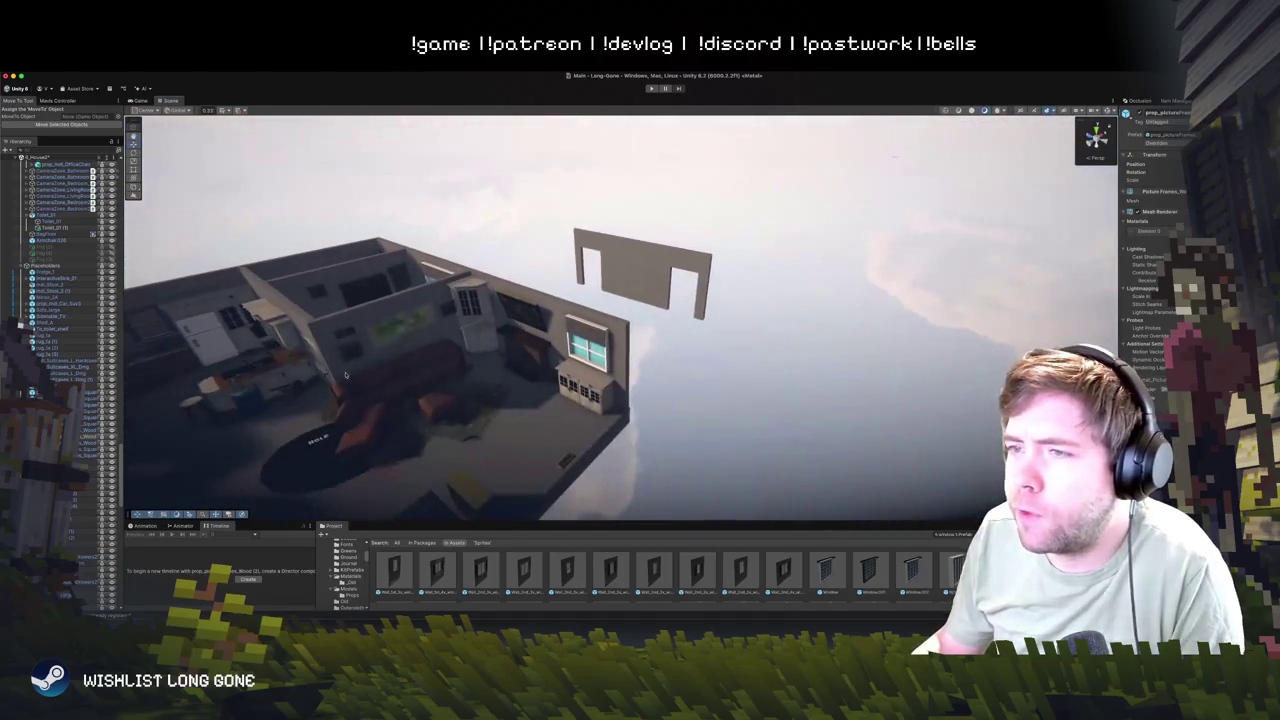
- Select the House 2 object, the living-room cabinet and the wall painting while moving over the interior
click(537, 347)
click(533, 330)
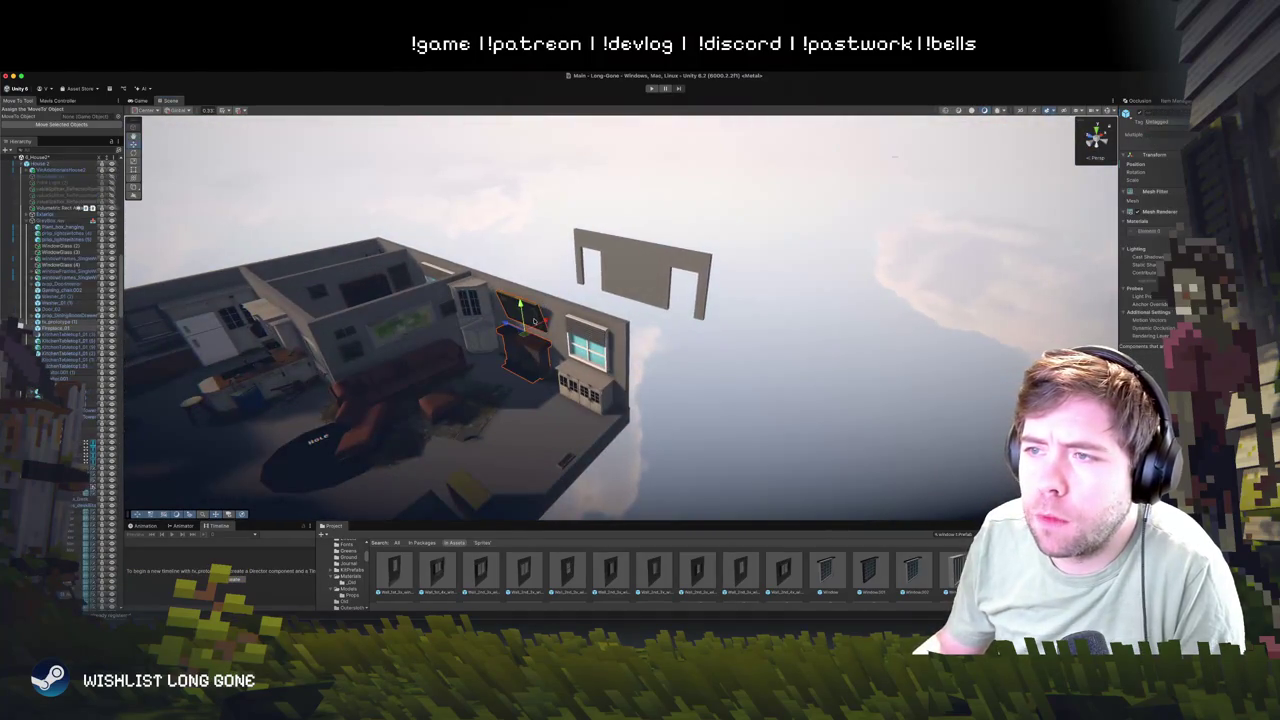
click(532, 328)
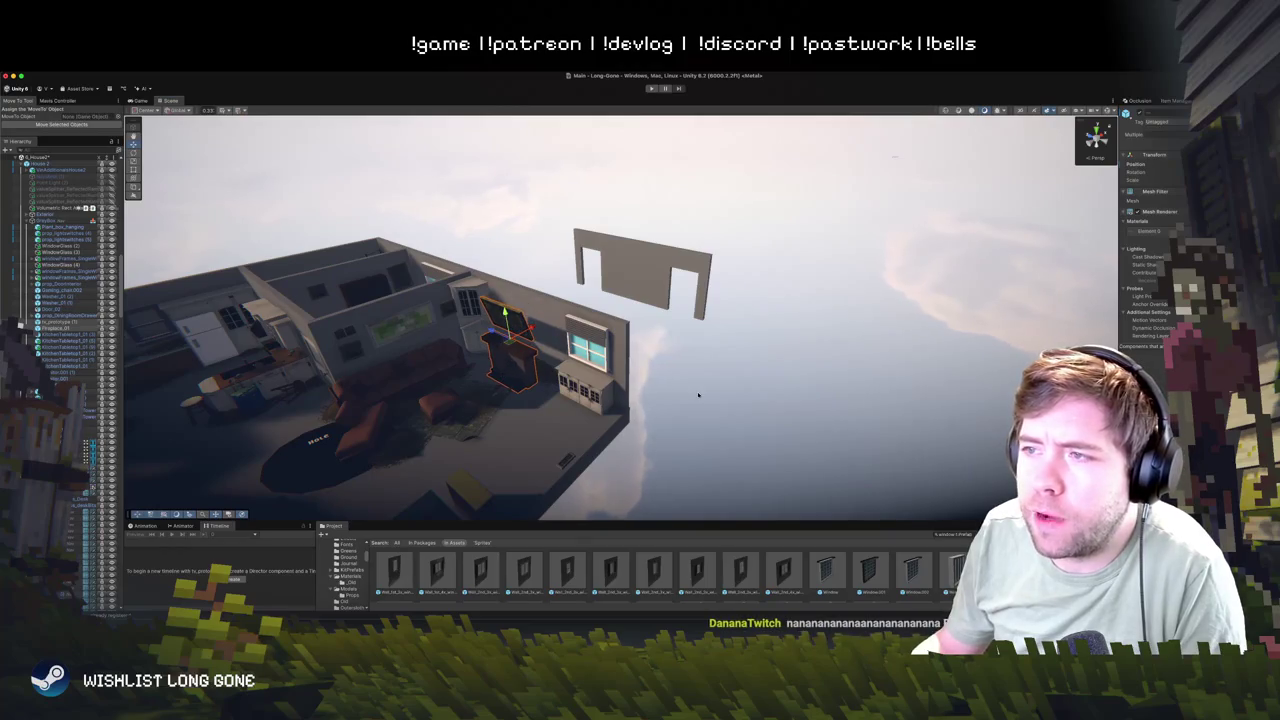
click(698, 395)
mouse_move(698, 395)
mouse_down()
mouse_move(491, 352)
mouse_move(530, 316)
mouse_up()
click(570, 281)
scroll(578, 268, down, 3)
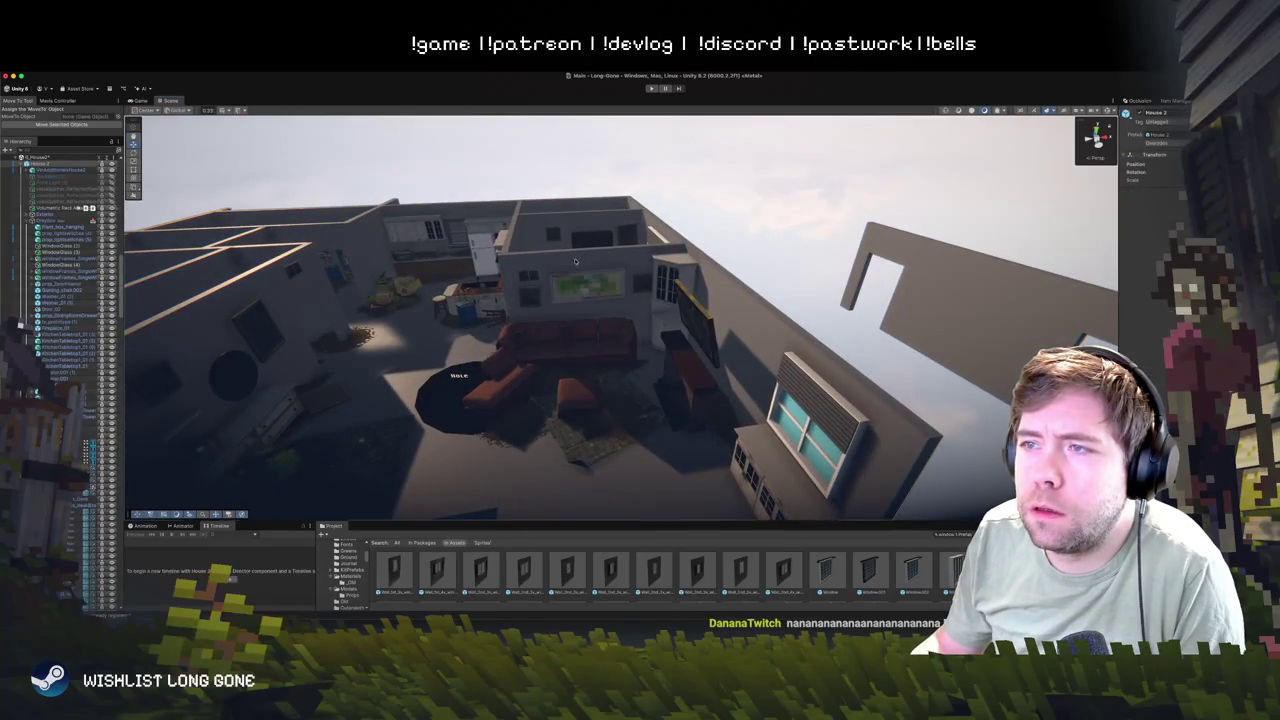
mouse_move(578, 268)
mouse_down()
mouse_move(605, 300)
mouse_move(556, 215)
mouse_up()
- Select the tall wall piece and drag its top face down into a short block
click(665, 250)
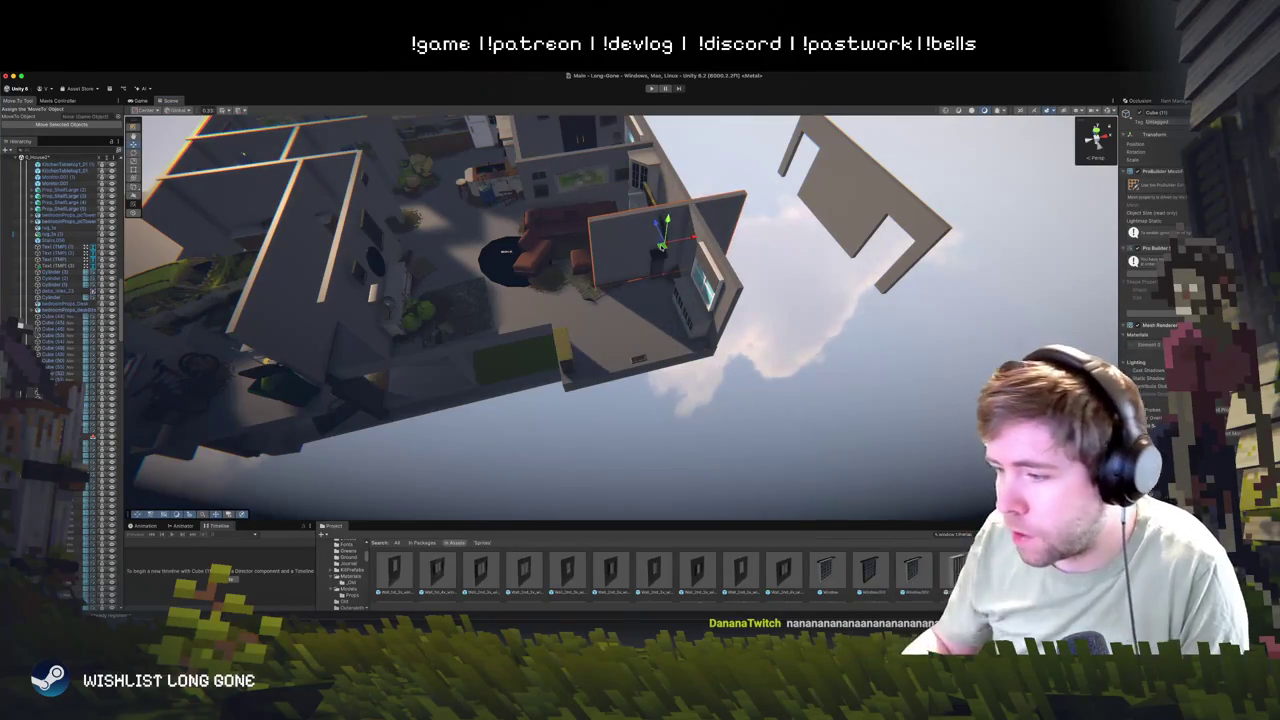
key(shift+d)
mouse_move(226, 112)
mouse_down()
mouse_move(350, 200)
mouse_move(470, 260)
mouse_move(705, 350)
mouse_move(771, 434)
mouse_move(650, 292)
mouse_up()
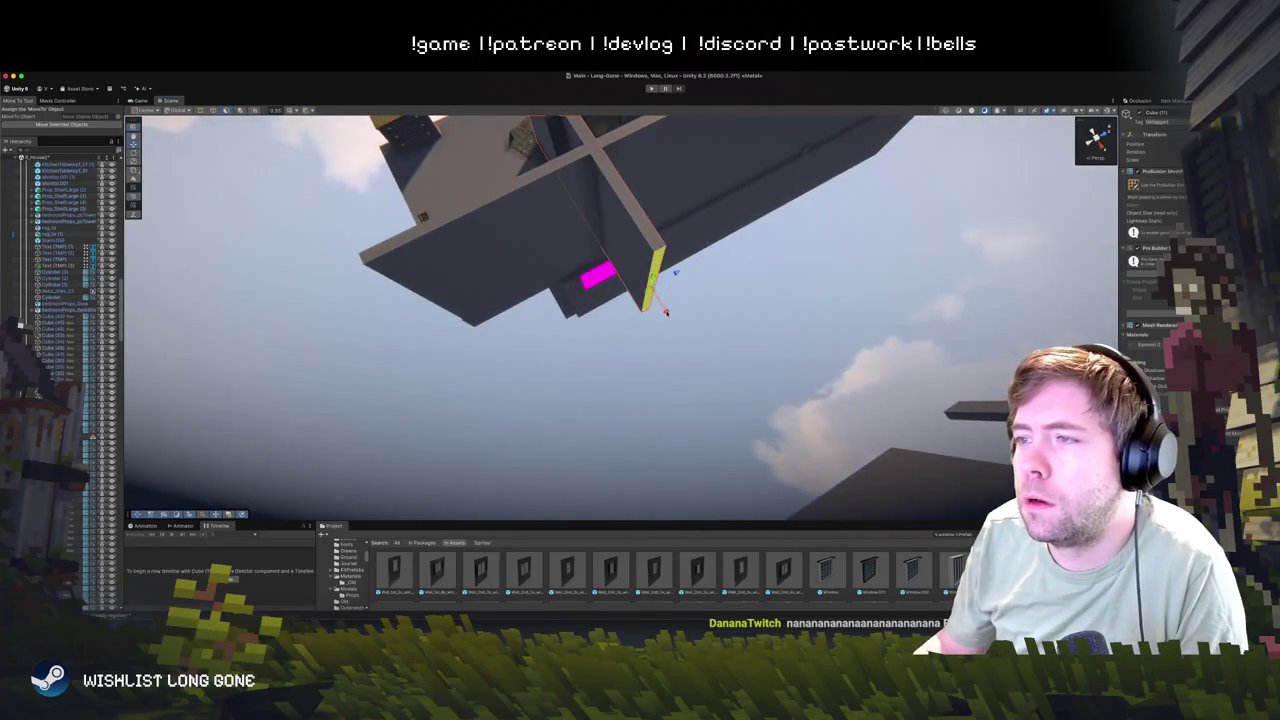
click(602, 230)
mouse_move(602, 236)
mouse_down()
mouse_move(809, 220)
mouse_move(634, 346)
mouse_move(479, 421)
mouse_move(732, 377)
mouse_up()
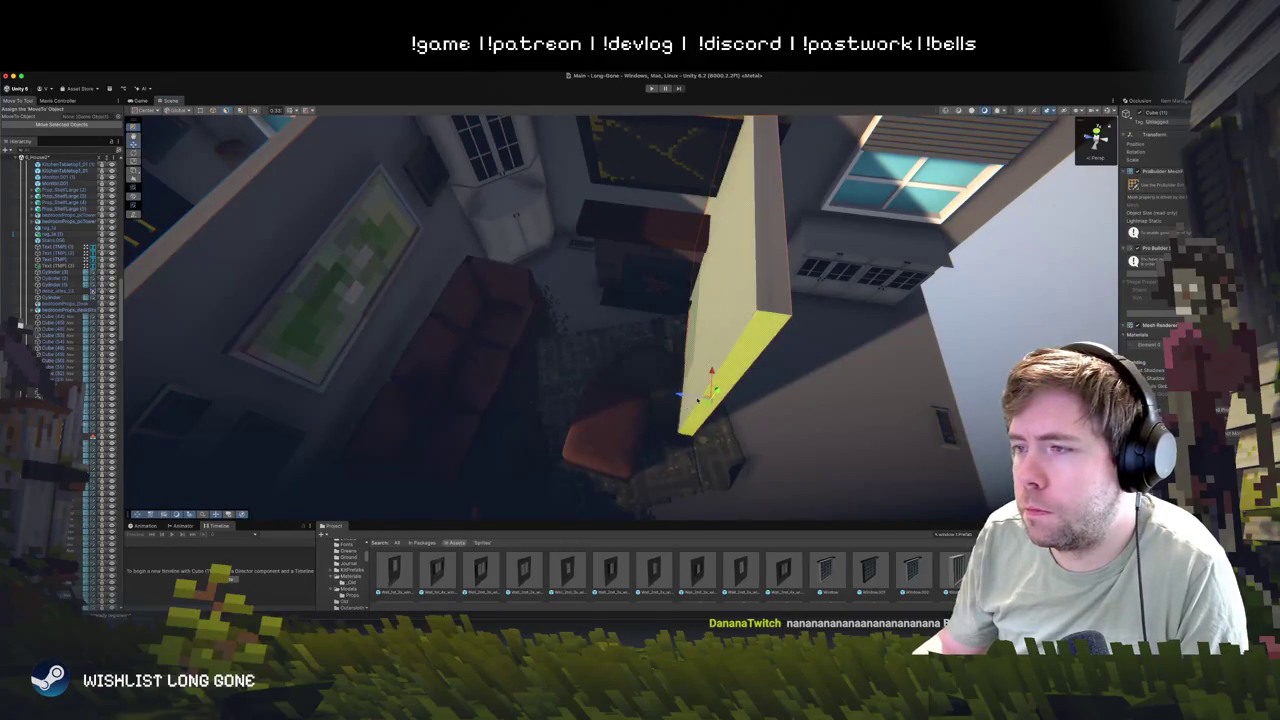
mouse_move(720, 334)
mouse_down()
mouse_move(722, 168)
mouse_move(690, 270)
mouse_move(646, 322)
mouse_move(652, 336)
mouse_move(826, 260)
mouse_move(806, 320)
mouse_move(540, 397)
mouse_move(562, 397)
mouse_move(760, 266)
mouse_move(486, 280)
mouse_move(412, 375)
mouse_up()
mouse_move(738, 370)
mouse_down()
mouse_move(666, 306)
mouse_move(682, 358)
mouse_move(725, 292)
mouse_move(636, 366)
mouse_up()
click(587, 313)
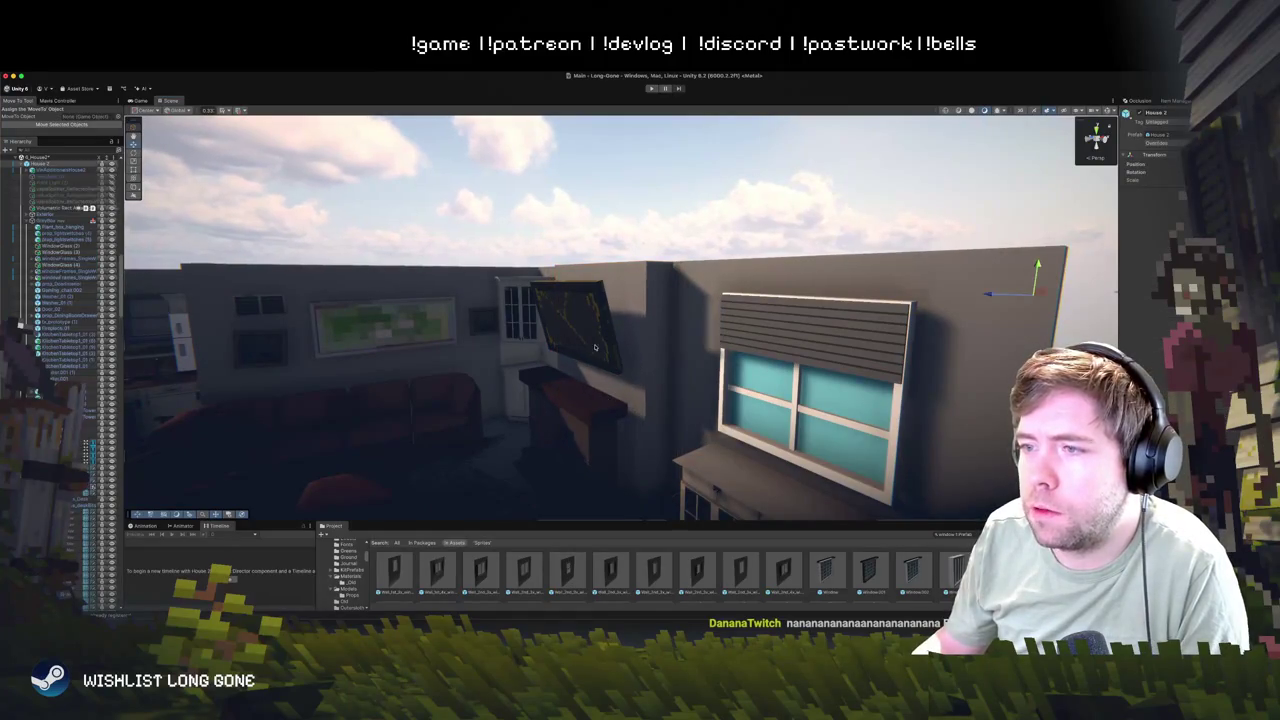
- Slide the wall panel and the cabinet beneath it together to the right, then select the kitchen floor vent
shift+click(568, 445)
drag(600, 375, 612, 371)
mouse_move(651, 317)
mouse_down()
mouse_move(657, 240)
mouse_move(651, 294)
mouse_move(706, 248)
mouse_move(640, 360)
mouse_up()
click(604, 413)
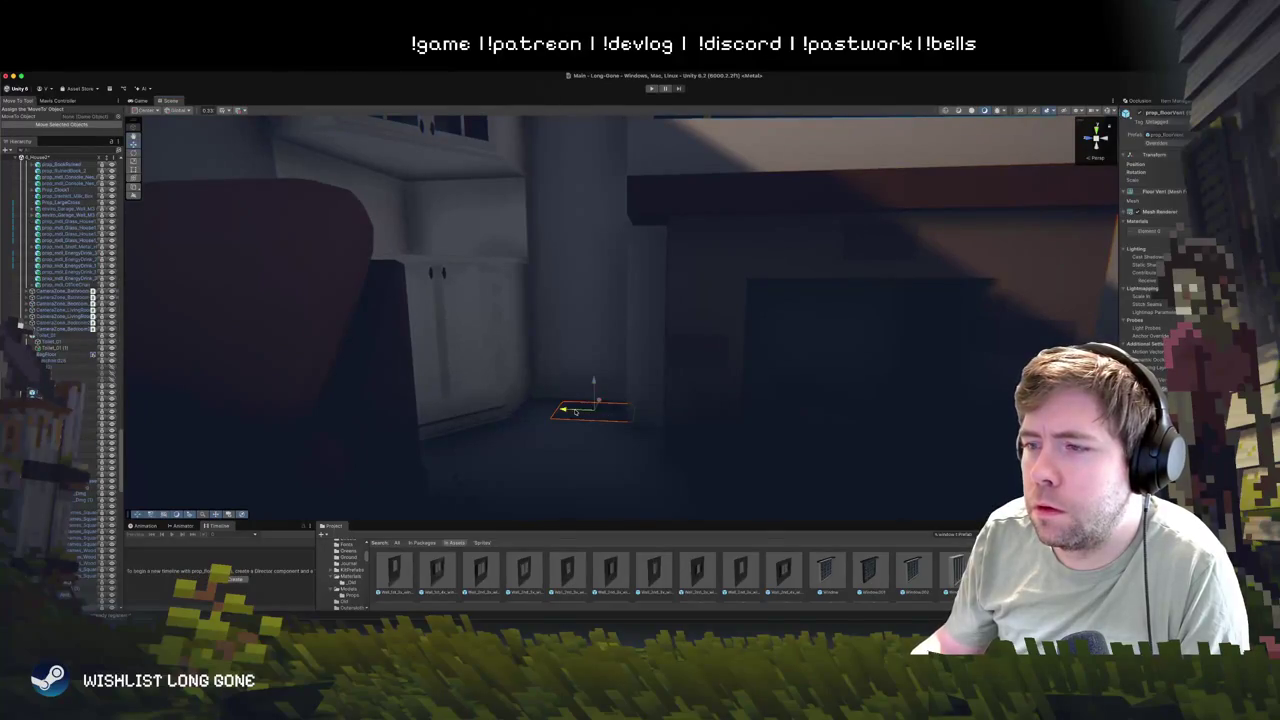
mouse_move(575, 411)
mouse_down()
mouse_move(567, 434)
mouse_move(447, 421)
mouse_move(650, 391)
mouse_up()
mouse_move(561, 393)
mouse_down()
mouse_move(503, 369)
mouse_move(508, 382)
mouse_move(507, 282)
mouse_move(508, 350)
mouse_move(513, 311)
mouse_move(246, 334)
mouse_move(255, 304)
mouse_move(240, 375)
mouse_move(426, 320)
mouse_move(596, 311)
mouse_move(528, 333)
mouse_move(488, 409)
mouse_up()
key(f)
mouse_move(519, 365)
mouse_down()
mouse_move(600, 423)
mouse_move(516, 396)
mouse_move(369, 409)
mouse_move(190, 368)
mouse_up()
mouse_move(617, 337)
mouse_down()
mouse_move(586, 363)
mouse_move(851, 397)
mouse_move(740, 346)
mouse_move(698, 358)
mouse_up()
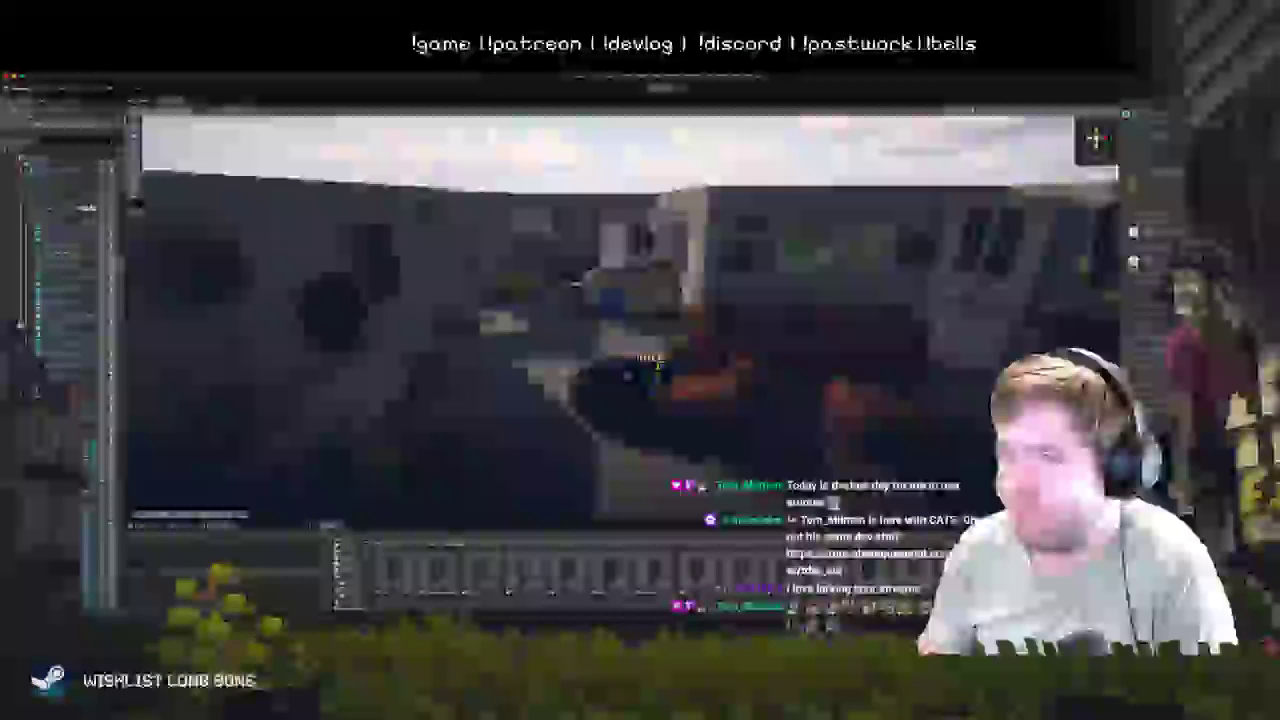
mouse_move(658, 362)
mouse_down()
mouse_move(674, 214)
mouse_move(717, 234)
mouse_move(674, 306)
mouse_move(734, 347)
mouse_move(691, 440)
mouse_move(680, 215)
mouse_move(653, 220)
mouse_up()
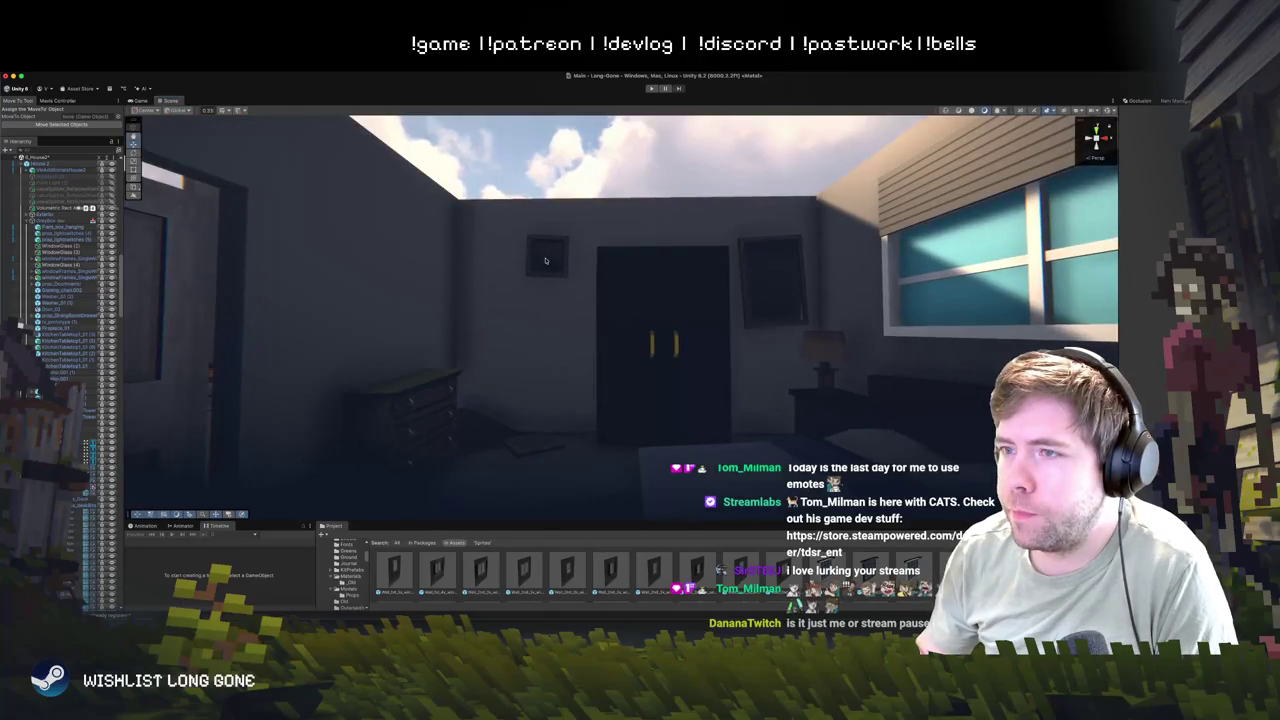
click(545, 260)
mouse_move(545, 268)
mouse_down()
mouse_move(633, 297)
mouse_move(660, 286)
mouse_move(634, 315)
mouse_move(601, 405)
mouse_move(596, 393)
mouse_up()
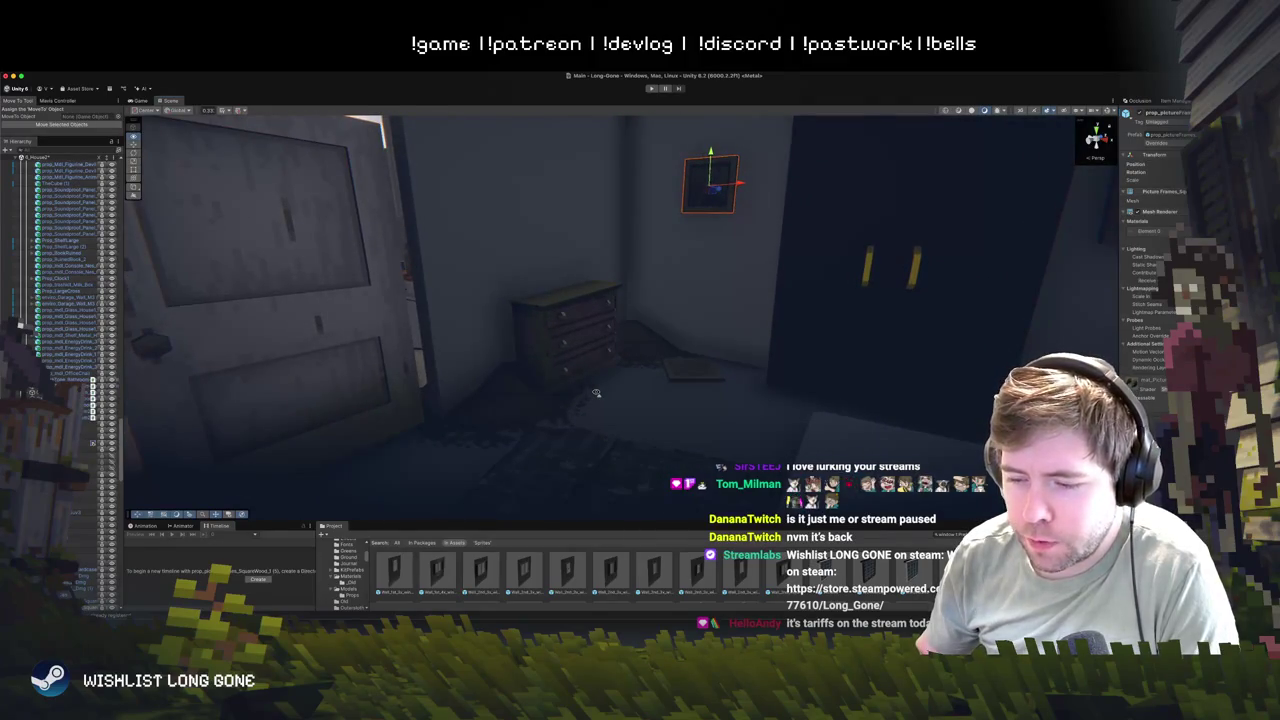
drag(595, 393, 626, 473)
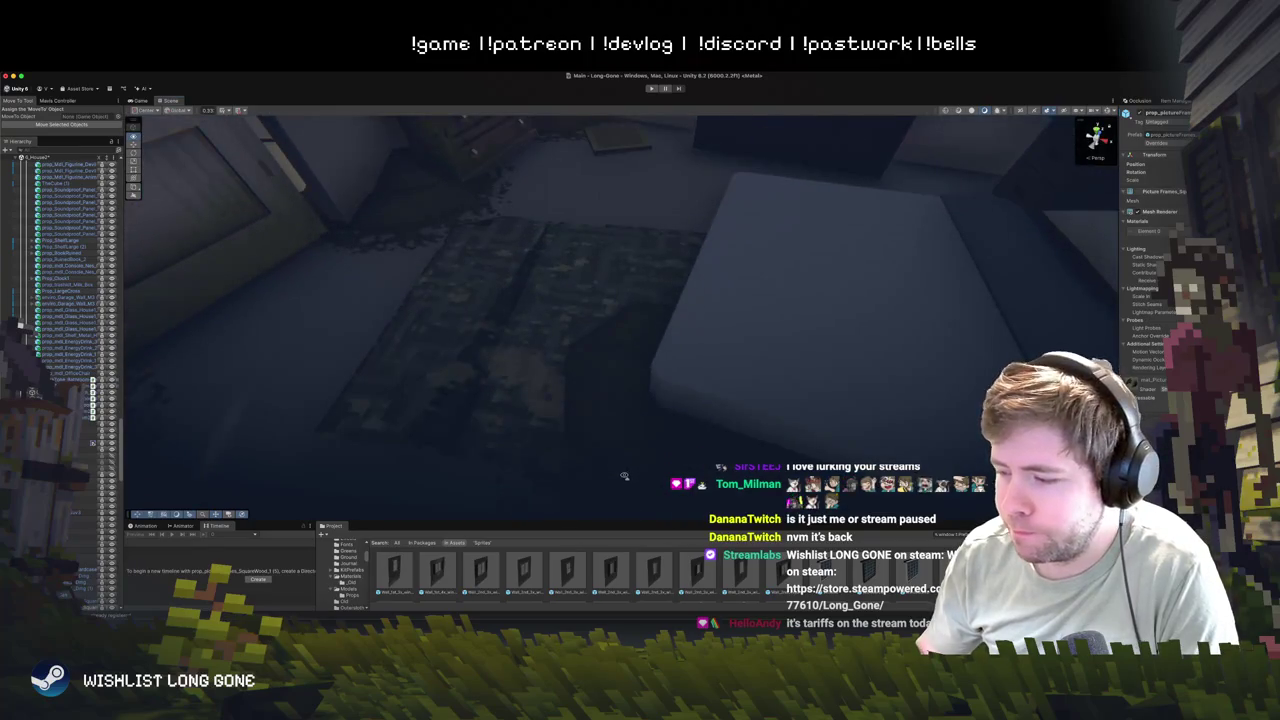
scroll(624, 476, down, 10)
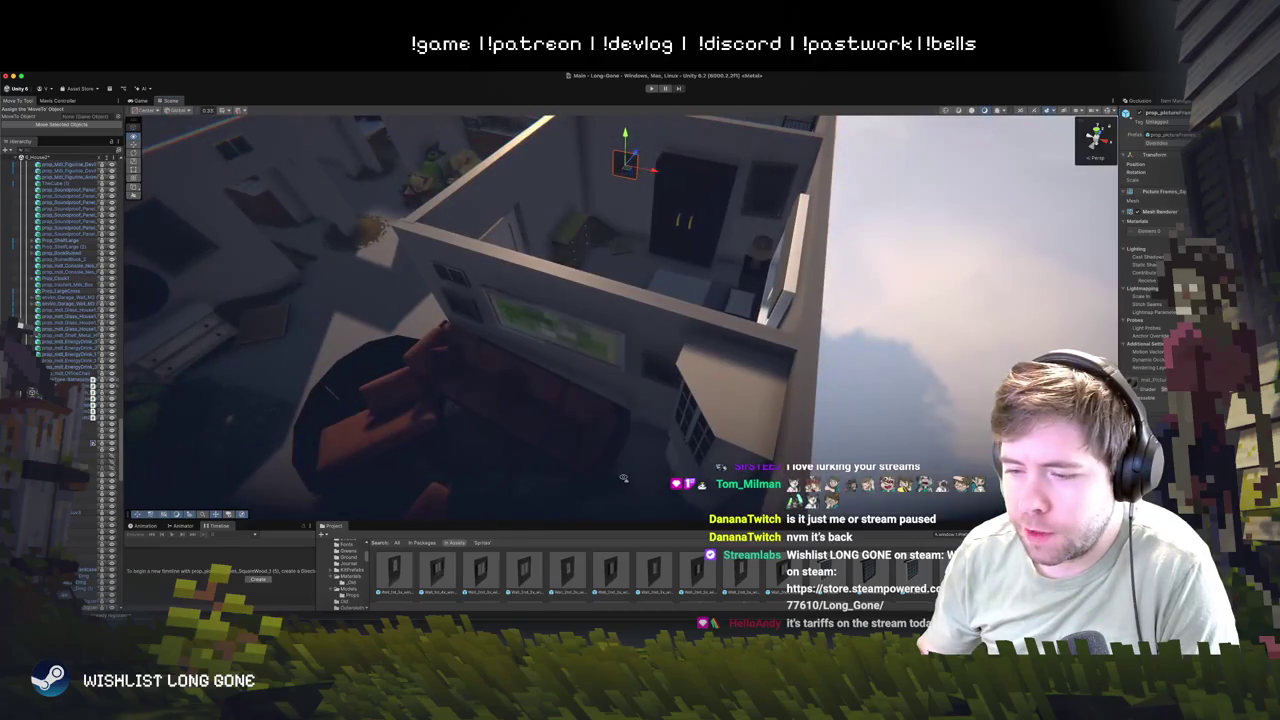
drag(624, 478, 669, 352)
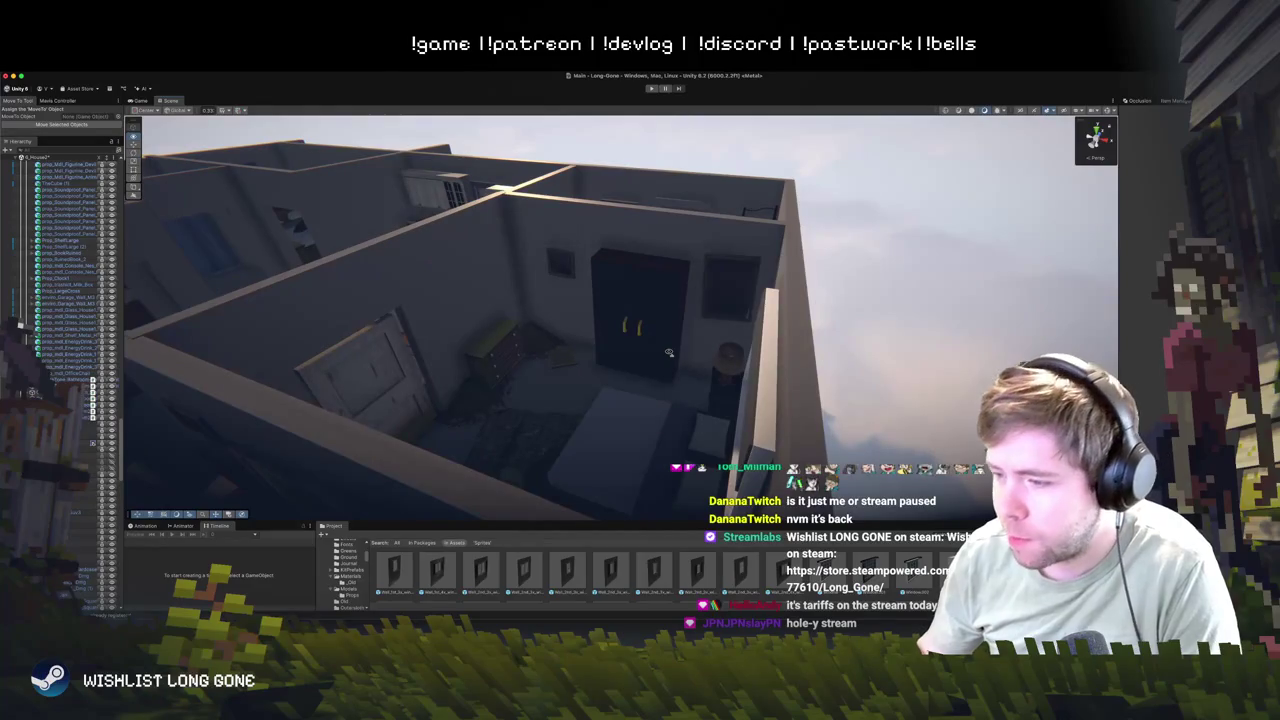
scroll(669, 352, up, 5)
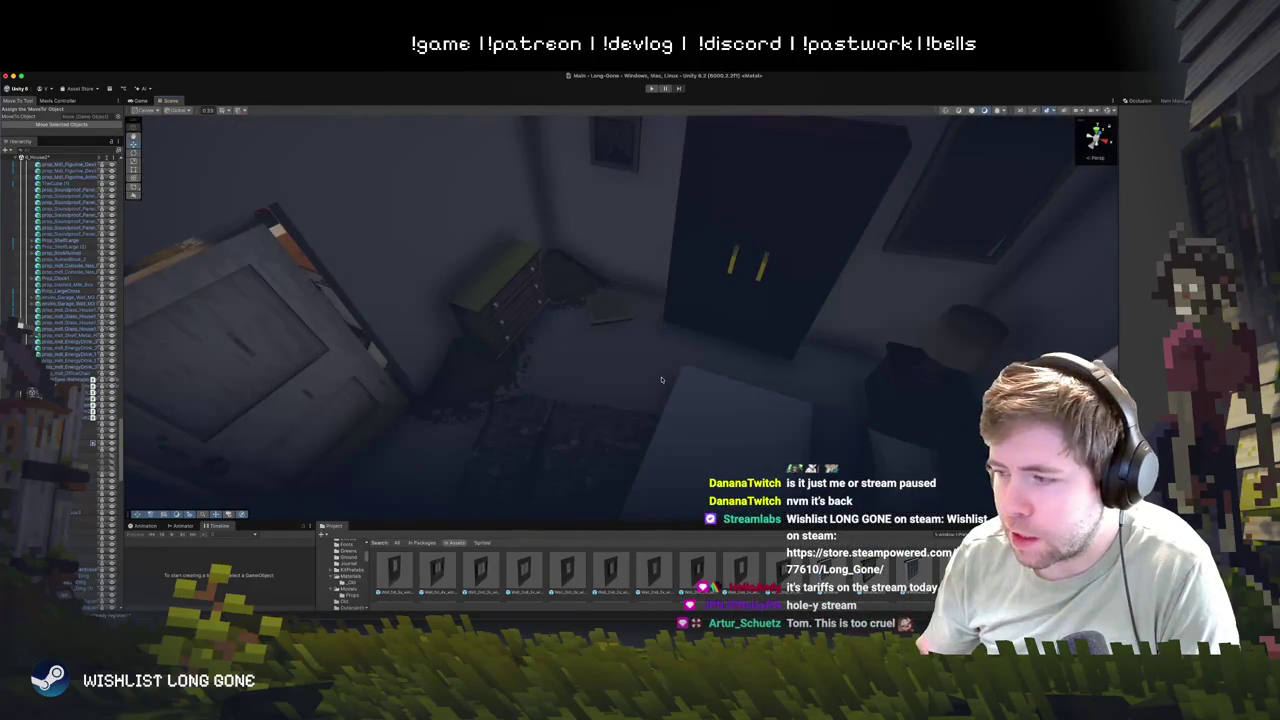
drag(666, 375, 648, 405)
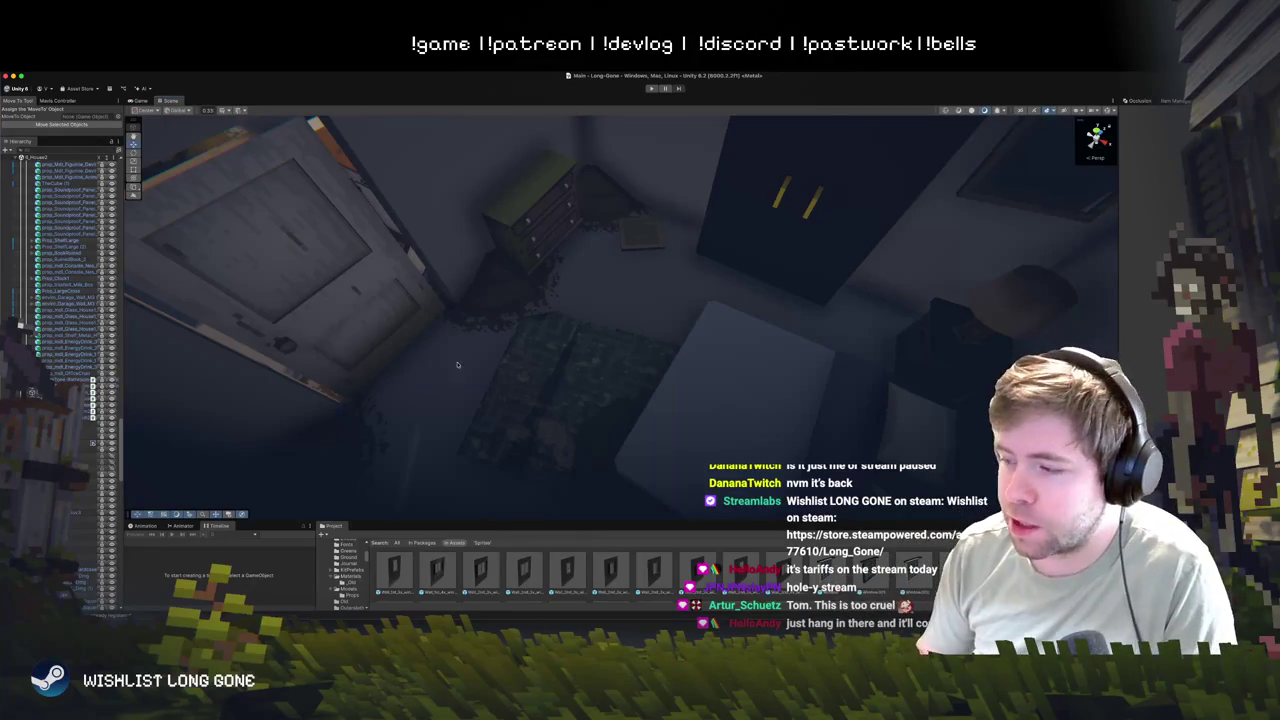
- Frame the Sidetable_TV drawer unit and scale it back to its normal width along X
scroll(457, 364, down, 10)
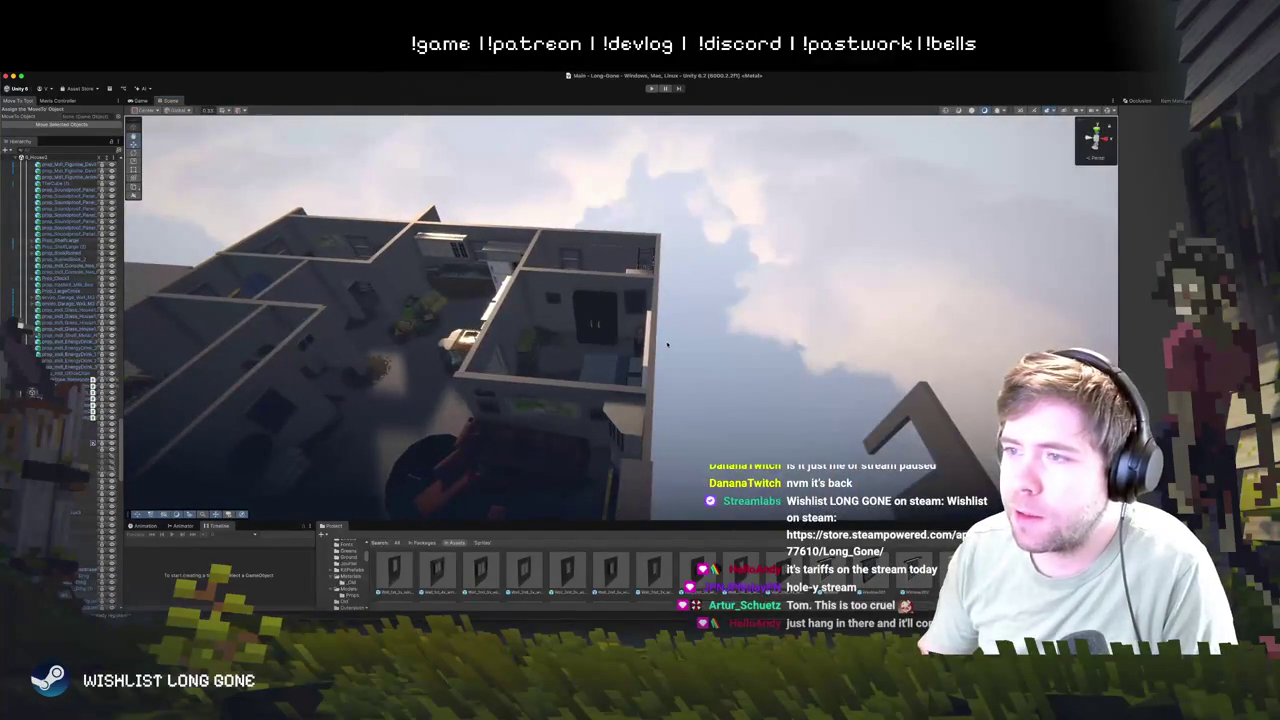
scroll(636, 356, up, 10)
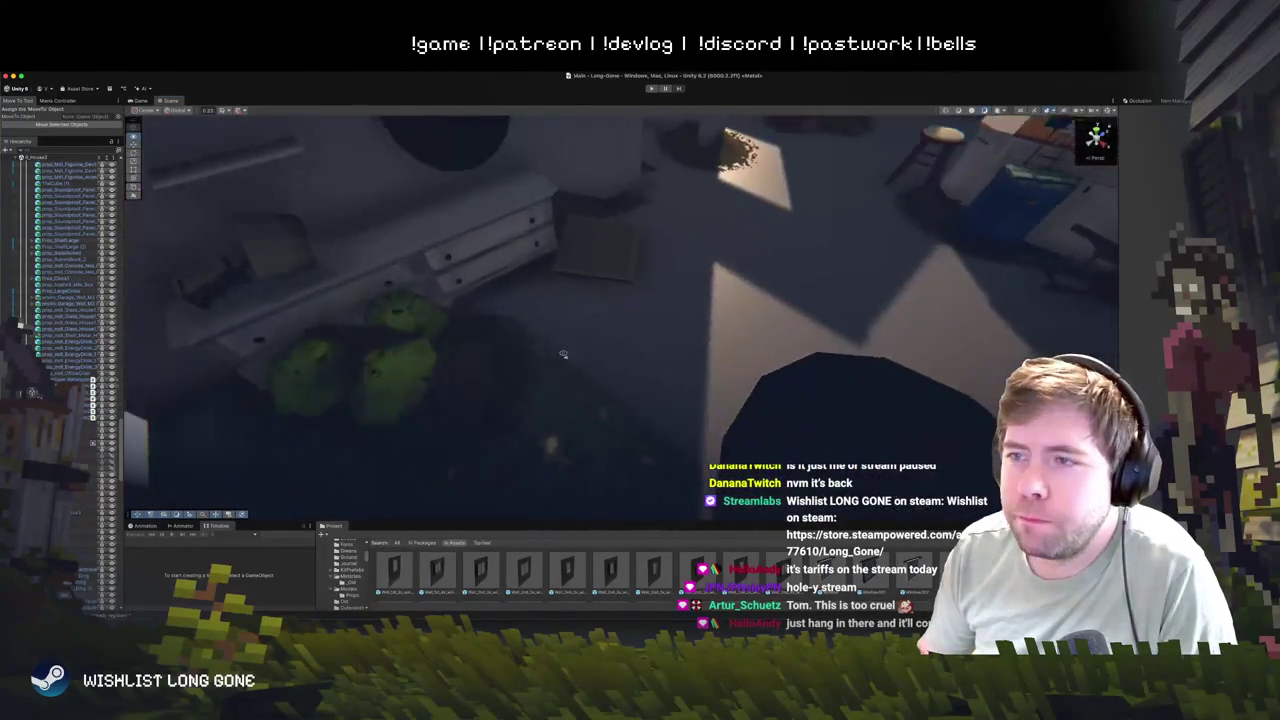
drag(575, 347, 483, 338)
scroll(516, 328, down, 6)
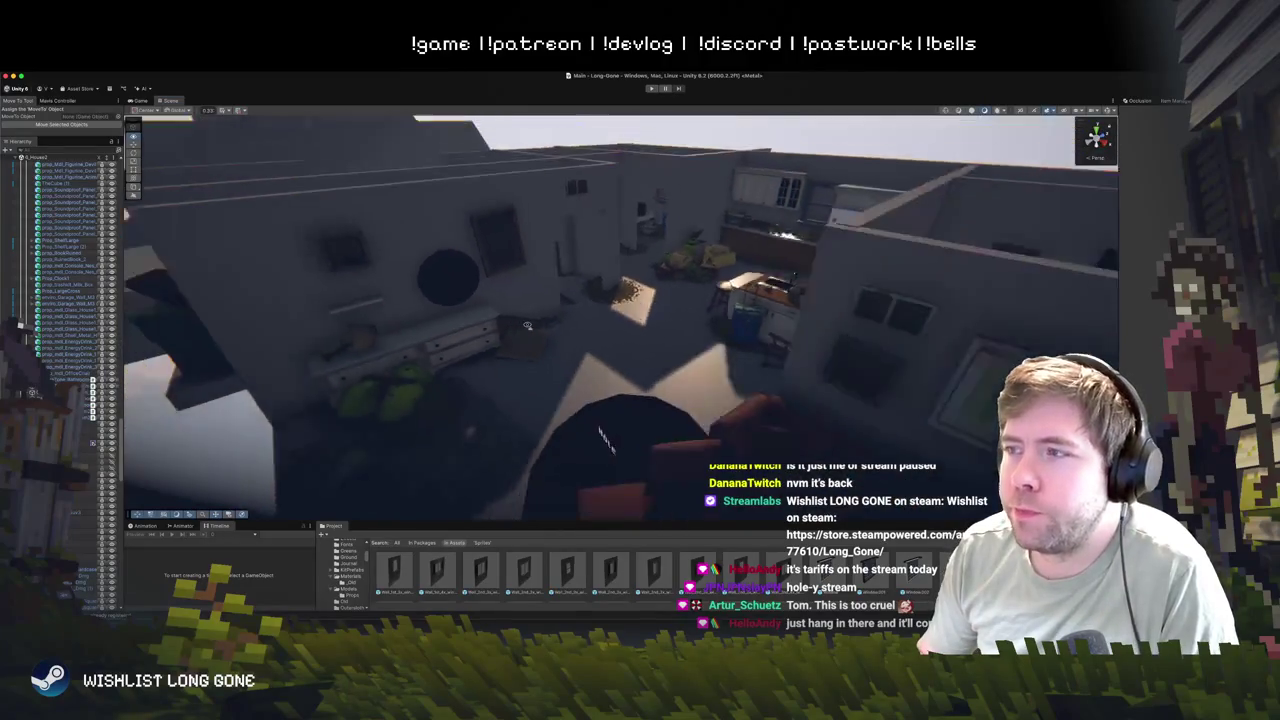
click(501, 400)
drag(501, 400, 479, 430)
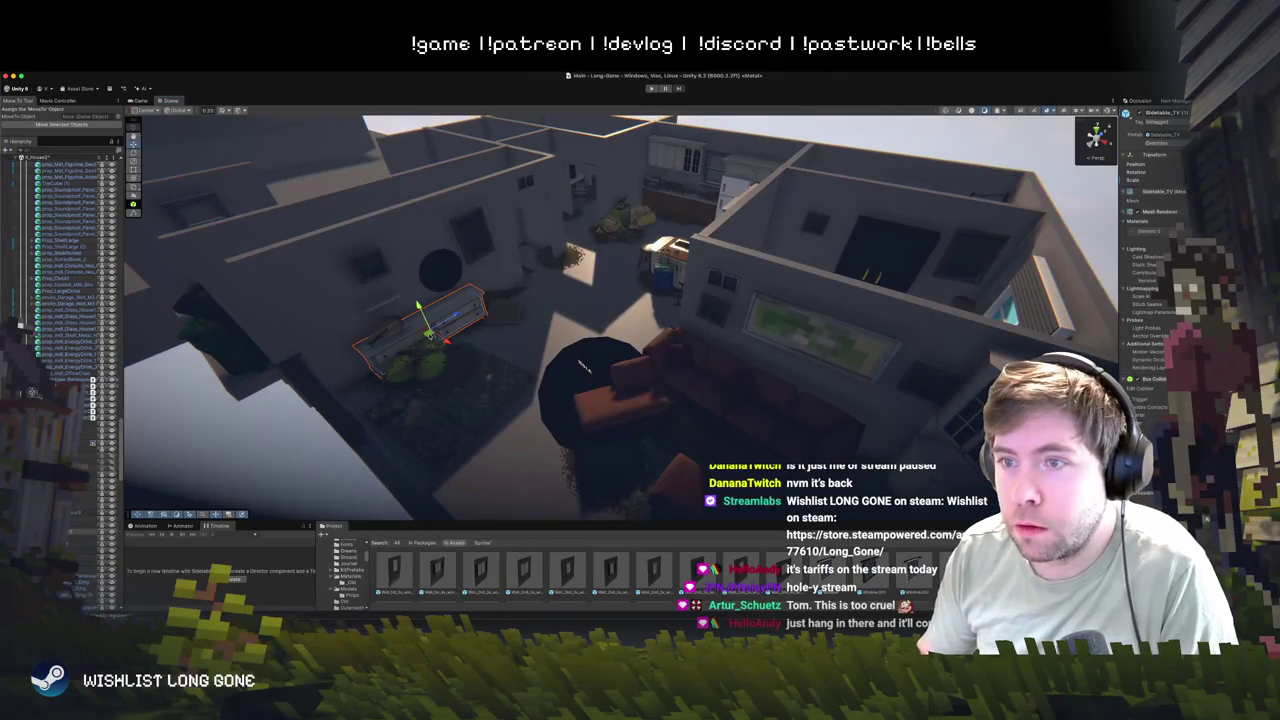
drag(584, 366, 620, 355)
scroll(695, 333, up, 5)
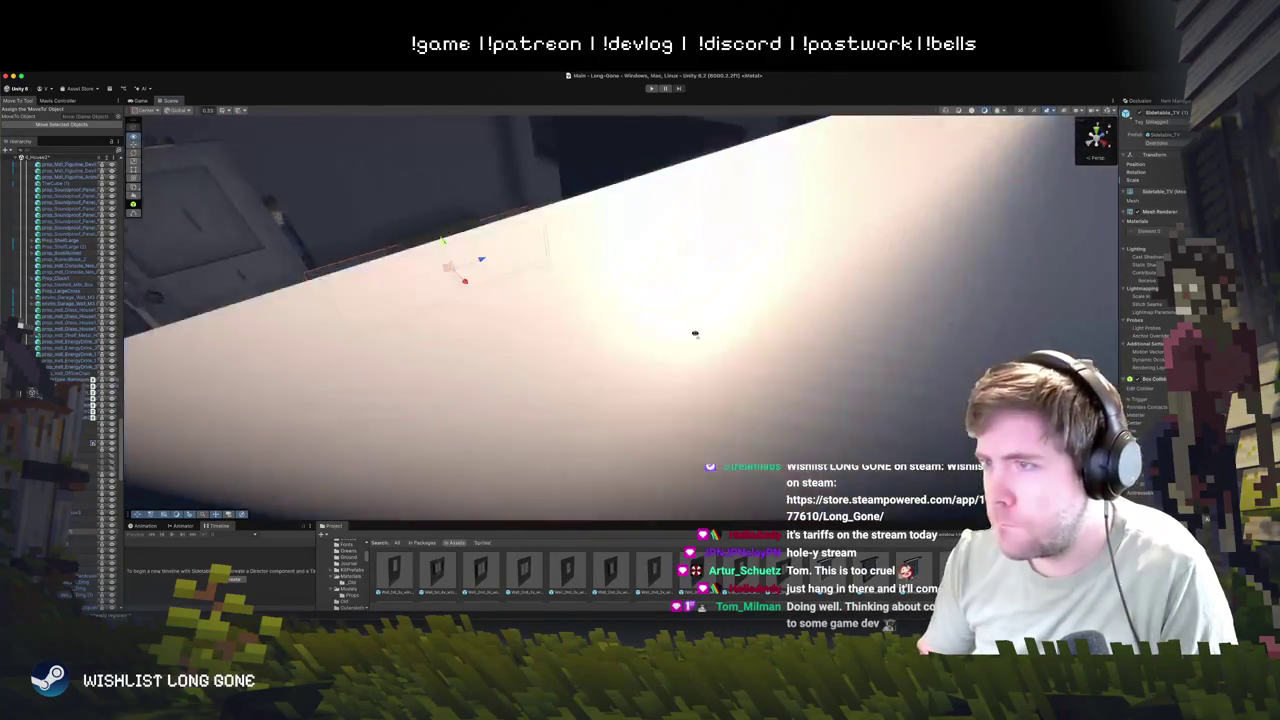
key(f)
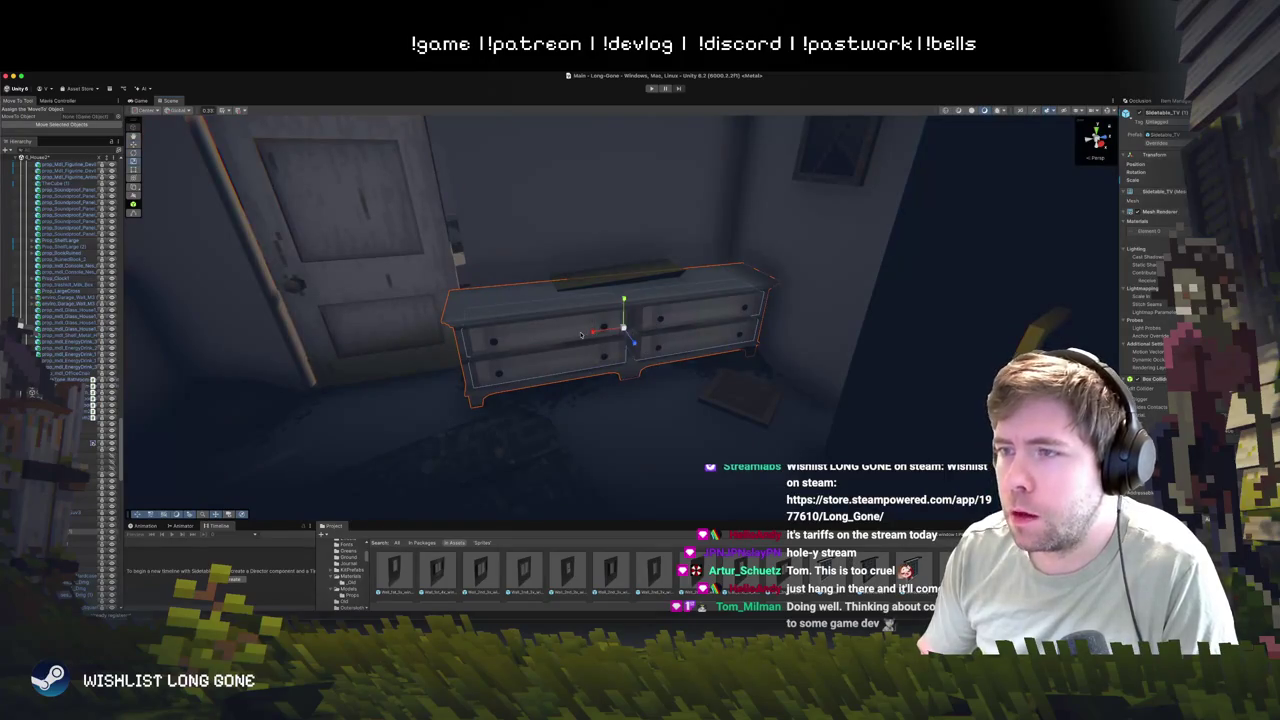
mouse_move(597, 332)
mouse_down()
mouse_move(637, 328)
mouse_move(594, 333)
mouse_up()
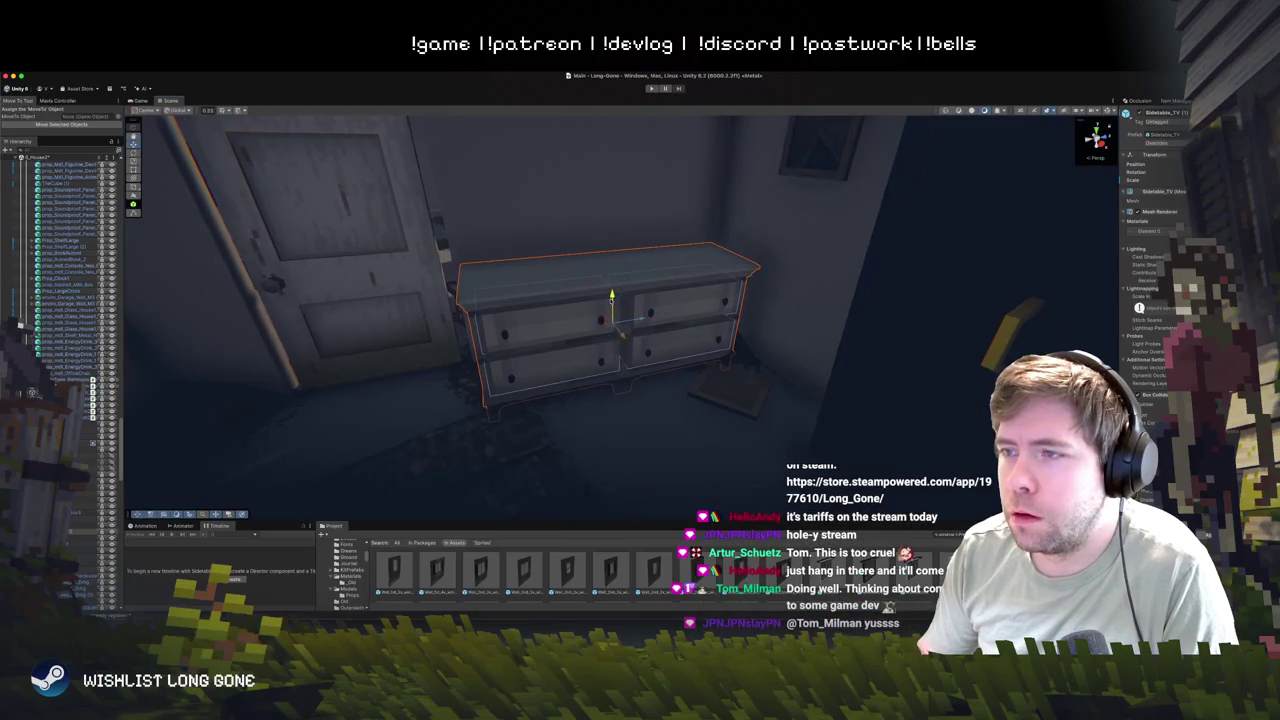
- Delete the small dresser on the cabinet, then undo to restore it
click(609, 305)
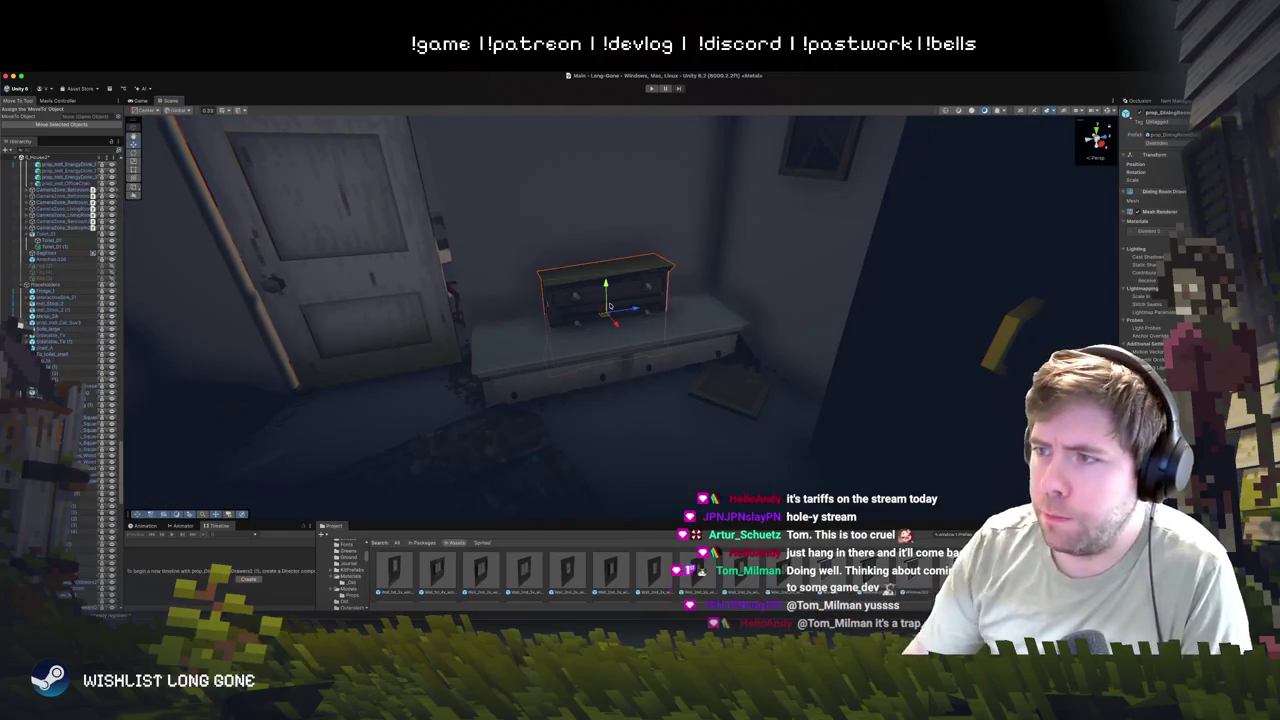
key(Delete)
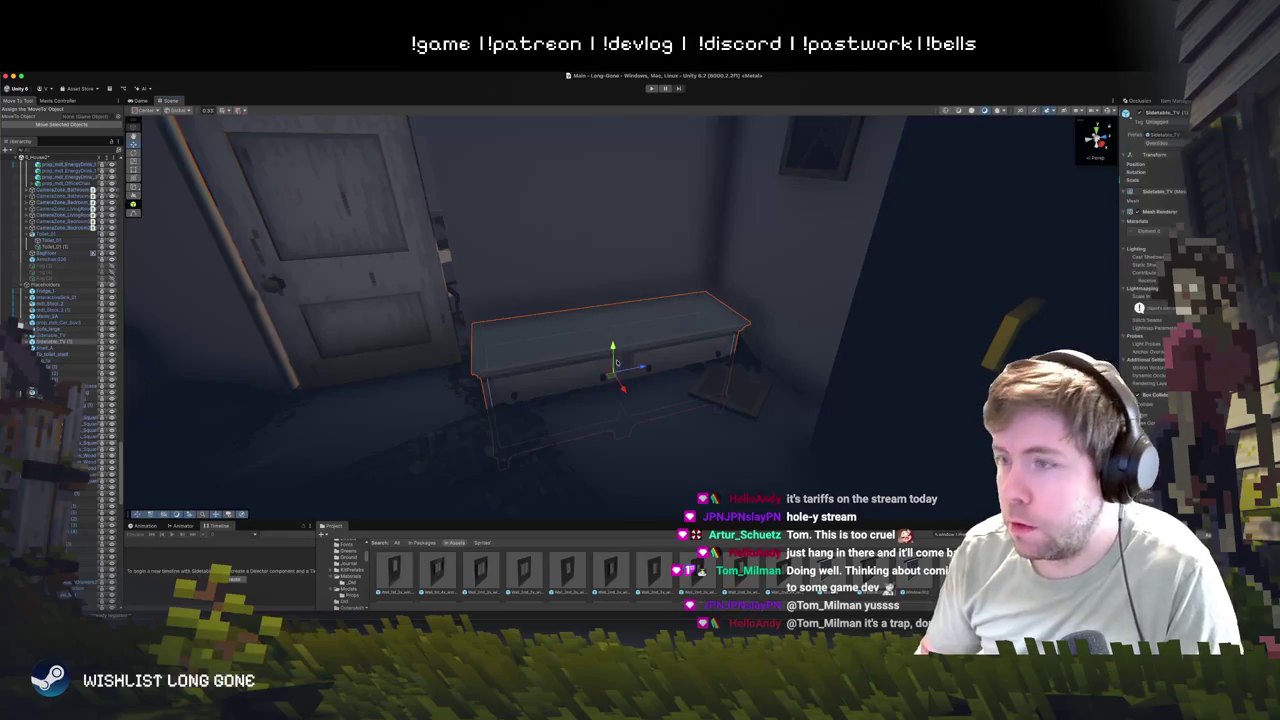
key(ctrl+z)
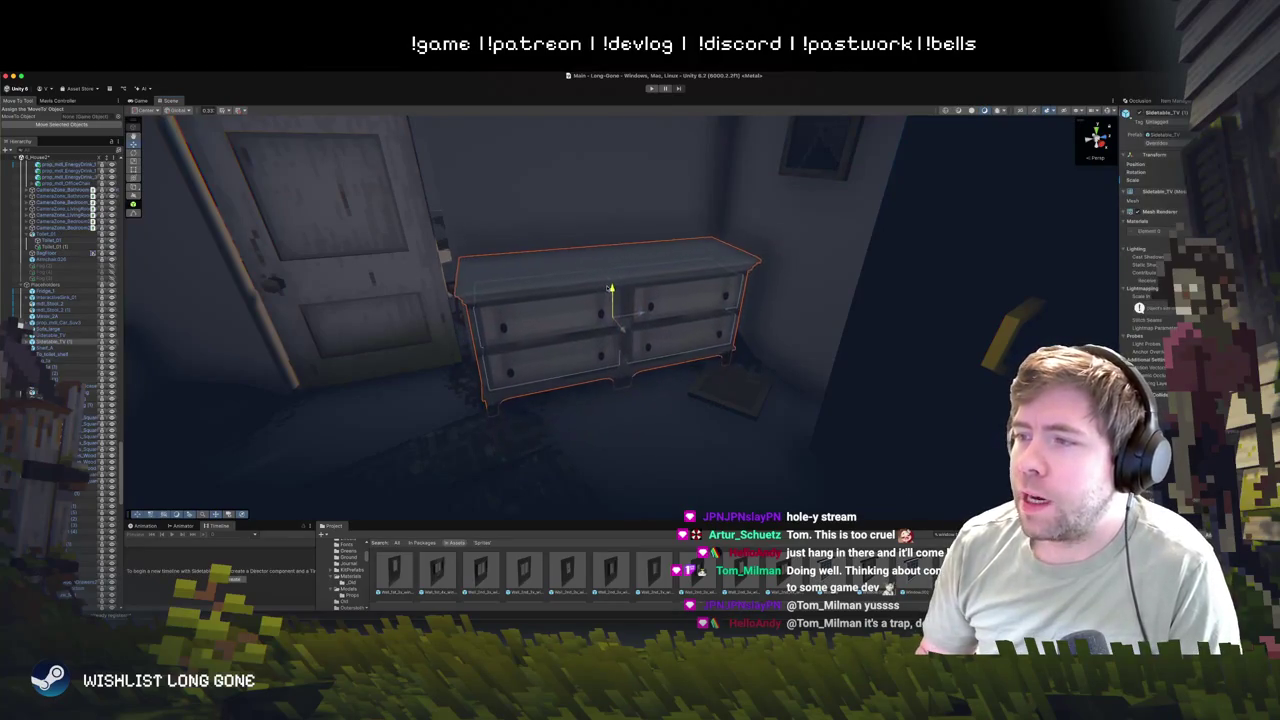
drag(618, 318, 738, 349)
scroll(738, 349, down, 10)
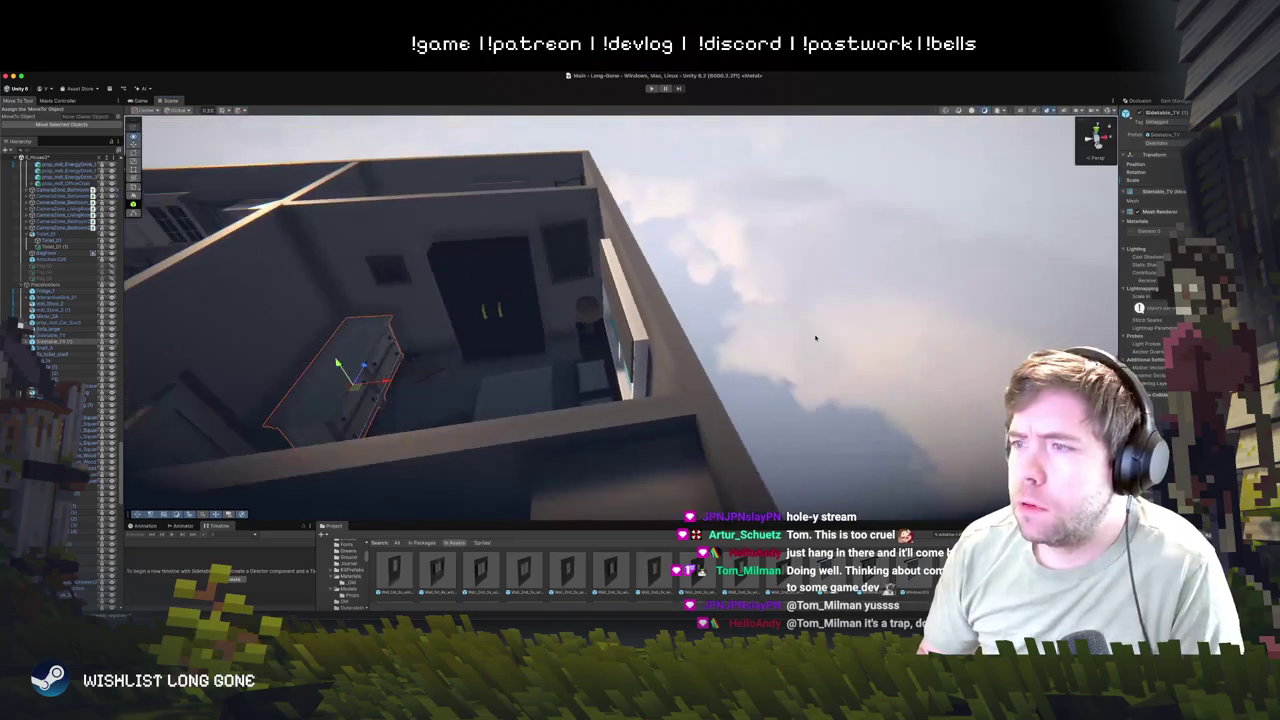
scroll(600, 350, up, 10)
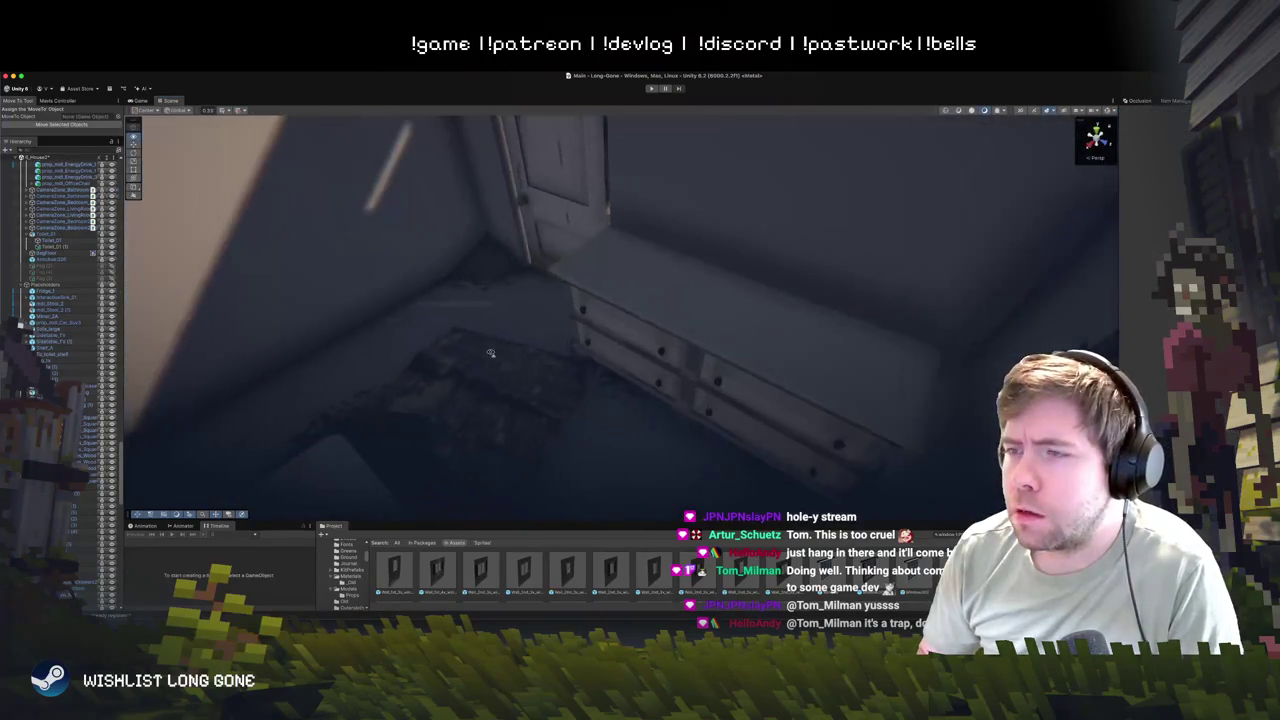
mouse_move(490, 353)
mouse_down()
mouse_move(701, 364)
mouse_move(629, 357)
mouse_move(630, 343)
mouse_move(736, 309)
mouse_move(703, 425)
mouse_move(636, 335)
mouse_up()
click(624, 346)
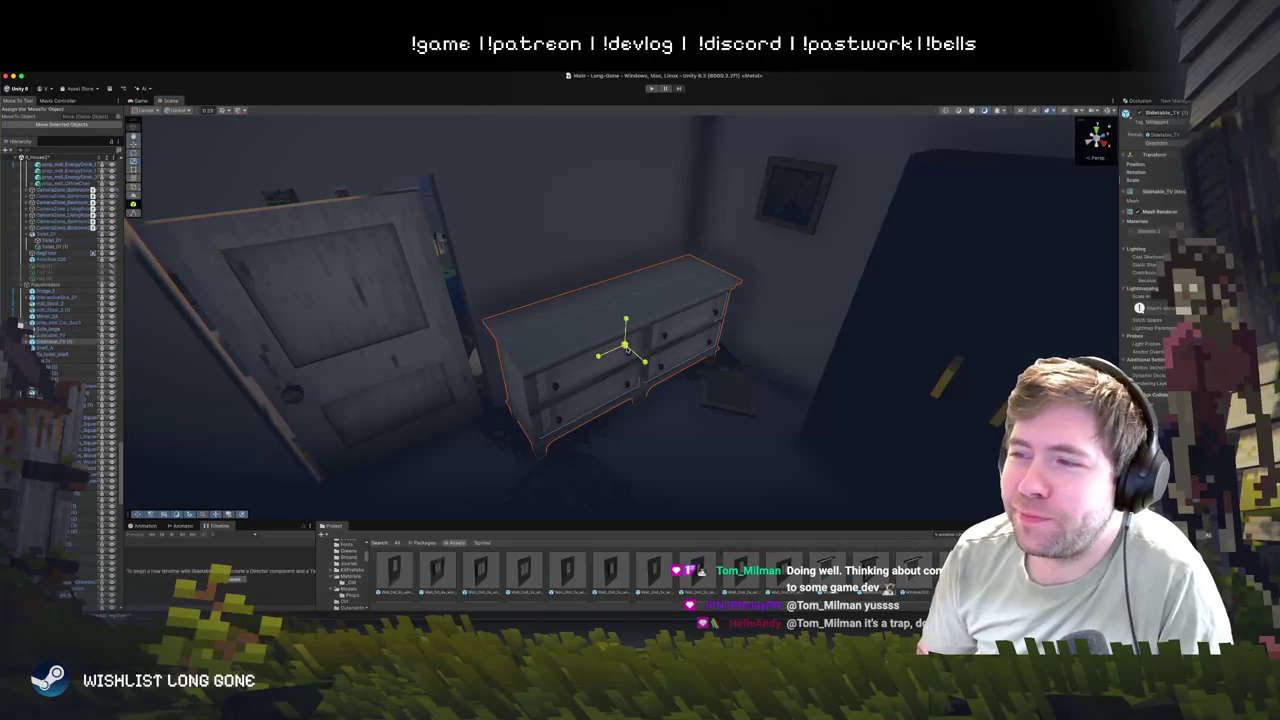
- Pull one Sidetable_TV drawer partway out and rotate it slightly on the Y axis
click(580, 387)
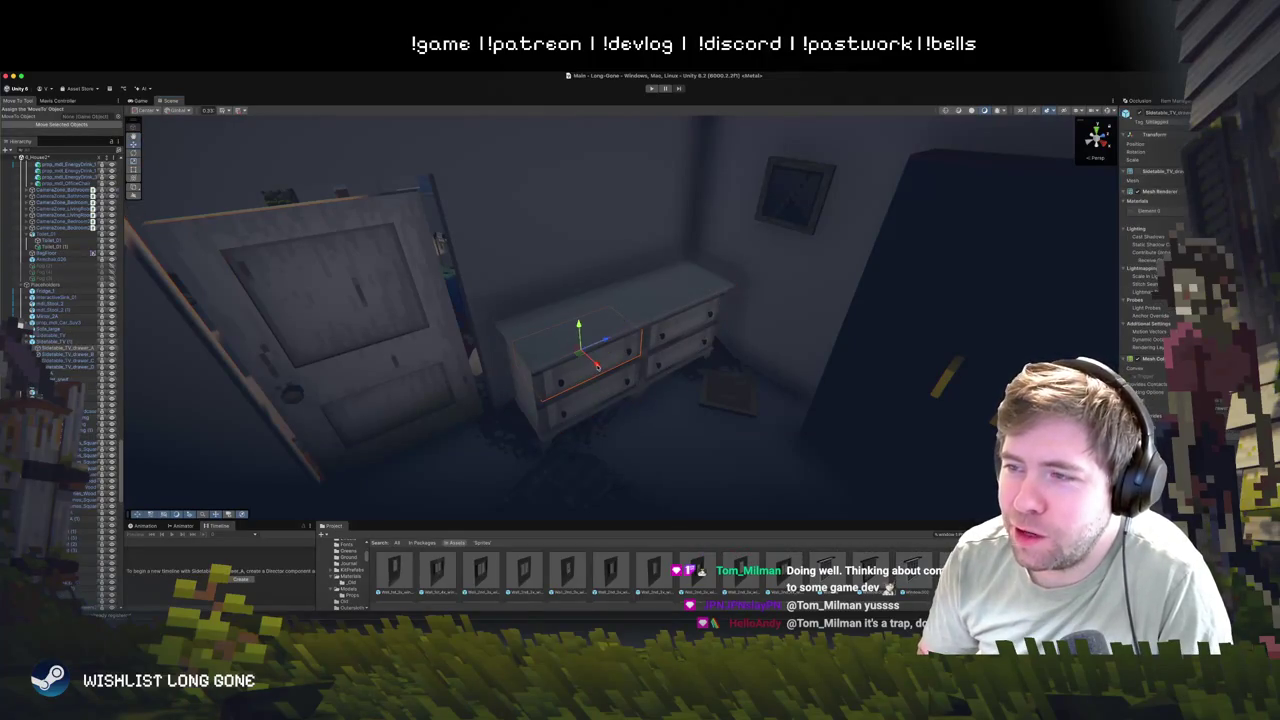
drag(597, 367, 625, 384)
key(ctrl+z)
key(e)
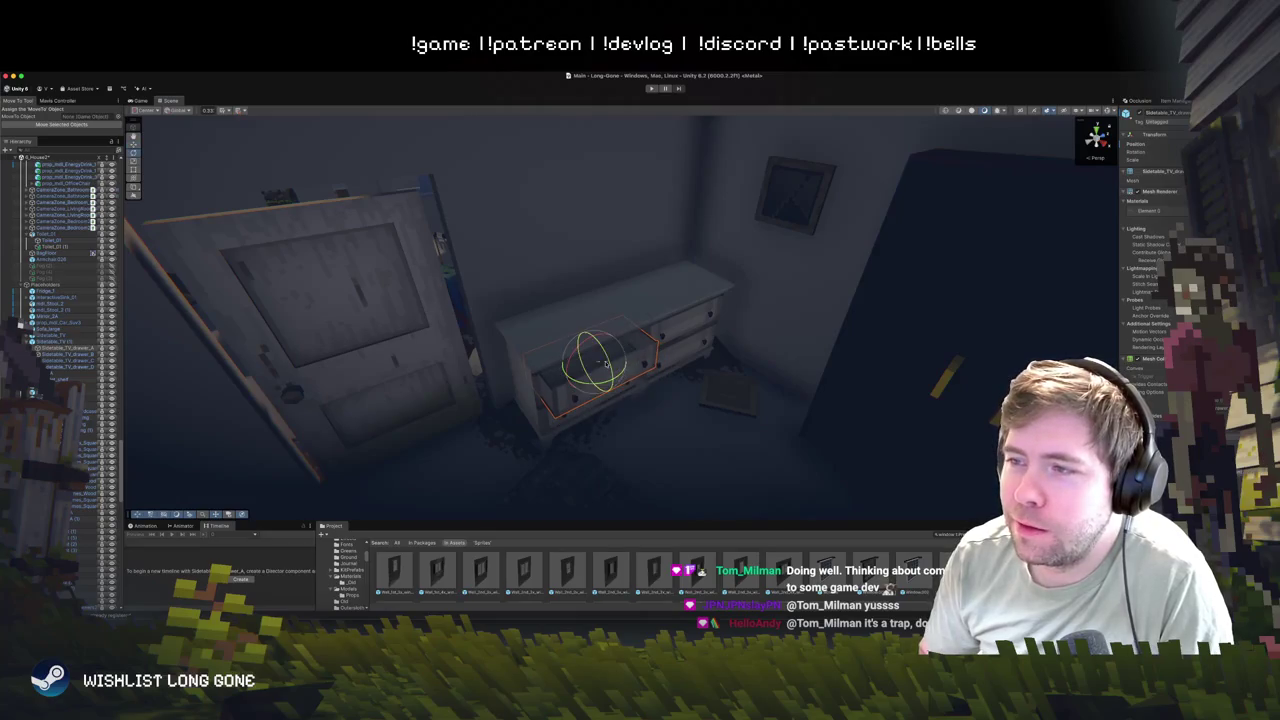
click(681, 320)
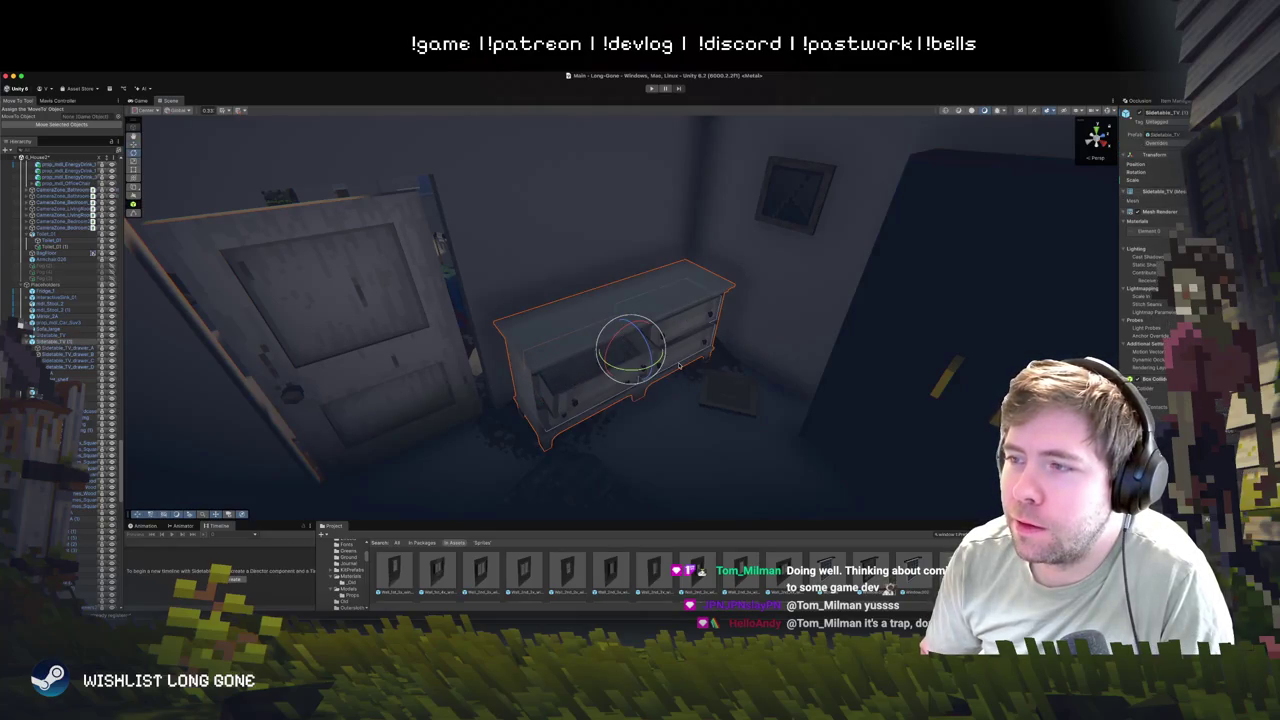
click(681, 370)
key(w)
mouse_move(698, 368)
mouse_down()
mouse_move(727, 402)
mouse_move(687, 410)
mouse_move(686, 380)
mouse_move(706, 355)
mouse_move(700, 385)
mouse_move(735, 368)
mouse_move(563, 301)
mouse_up()
key(e)
key(w)
click(535, 313)
scroll(463, 337, up, 5)
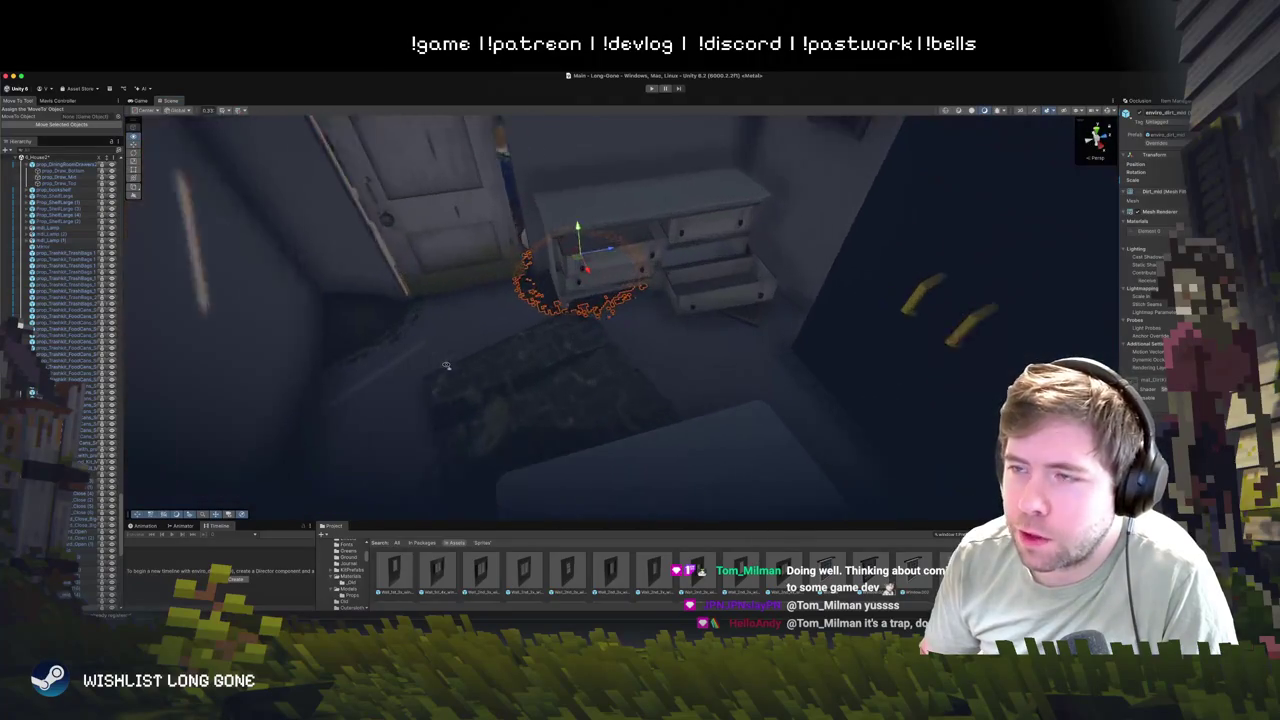
mouse_move(463, 337)
mouse_down()
mouse_move(607, 348)
mouse_move(534, 494)
mouse_move(449, 357)
mouse_move(436, 369)
mouse_up()
scroll(436, 369, down, 5)
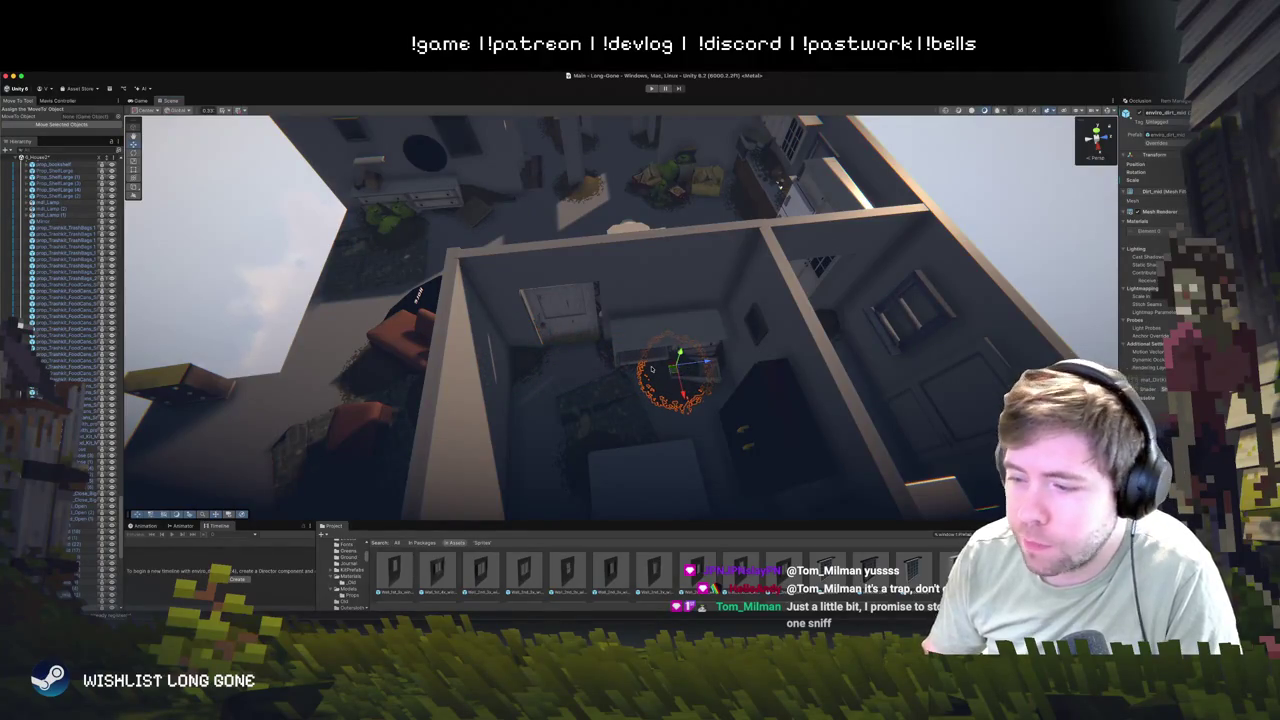
scroll(651, 369, down, 3)
drag(651, 369, 780, 308)
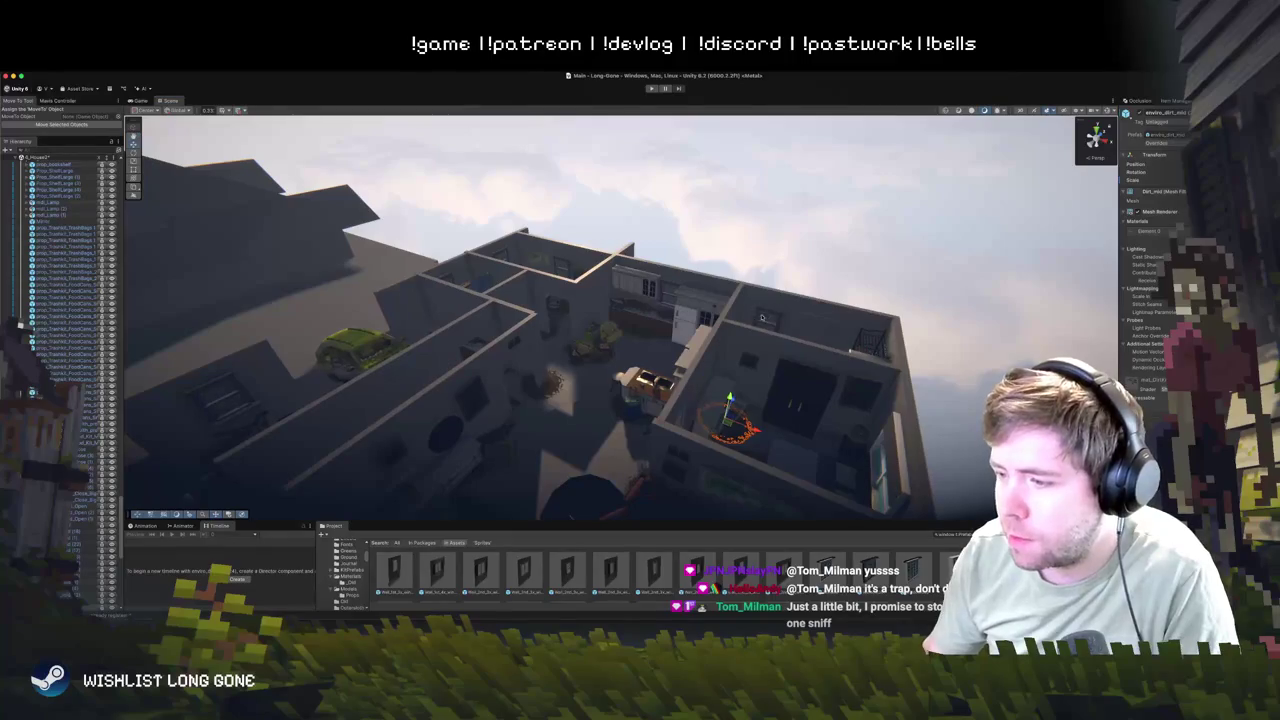
scroll(762, 318, up, 10)
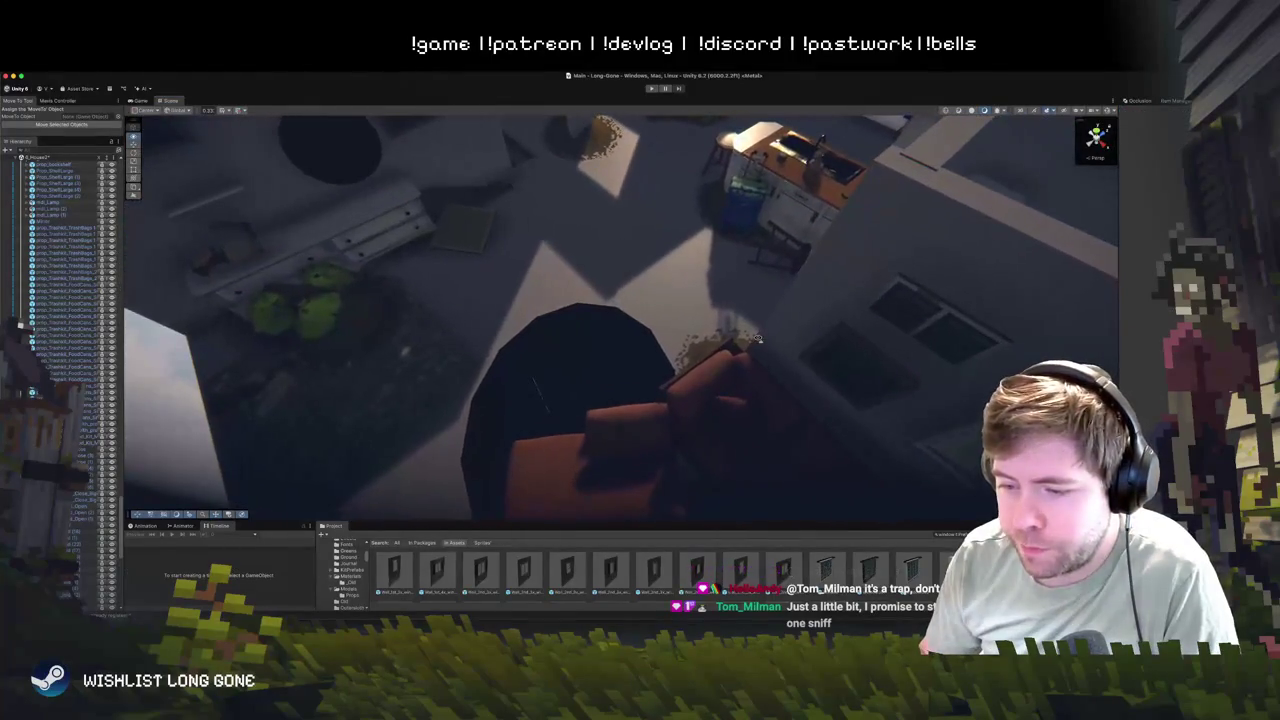
mouse_move(758, 339)
mouse_down()
mouse_move(800, 272)
mouse_move(622, 358)
mouse_move(800, 313)
mouse_move(812, 357)
mouse_move(771, 345)
mouse_move(792, 314)
mouse_move(777, 288)
mouse_move(677, 361)
mouse_up()
click(629, 345)
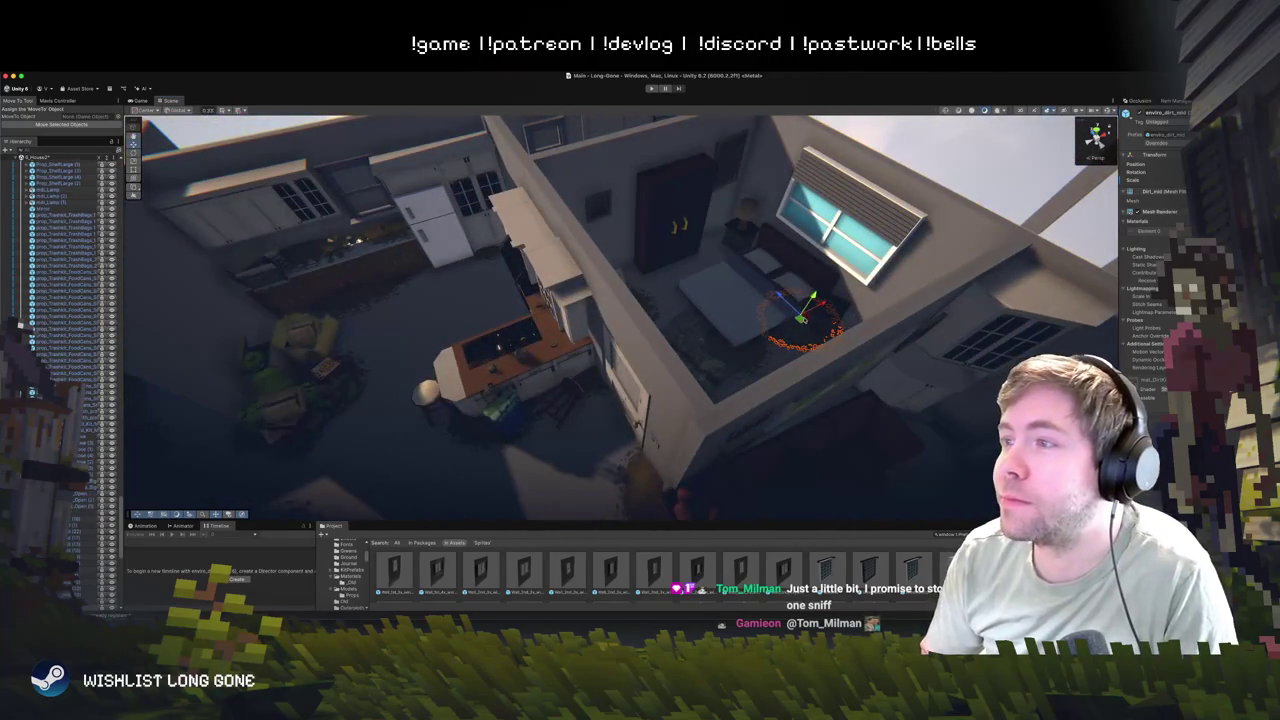
mouse_move(800, 318)
mouse_down()
mouse_move(471, 427)
mouse_move(414, 314)
mouse_move(450, 265)
mouse_move(470, 350)
mouse_move(571, 443)
mouse_move(551, 457)
mouse_move(563, 457)
mouse_move(428, 497)
mouse_move(563, 306)
mouse_move(551, 406)
mouse_move(507, 227)
mouse_move(509, 403)
mouse_up()
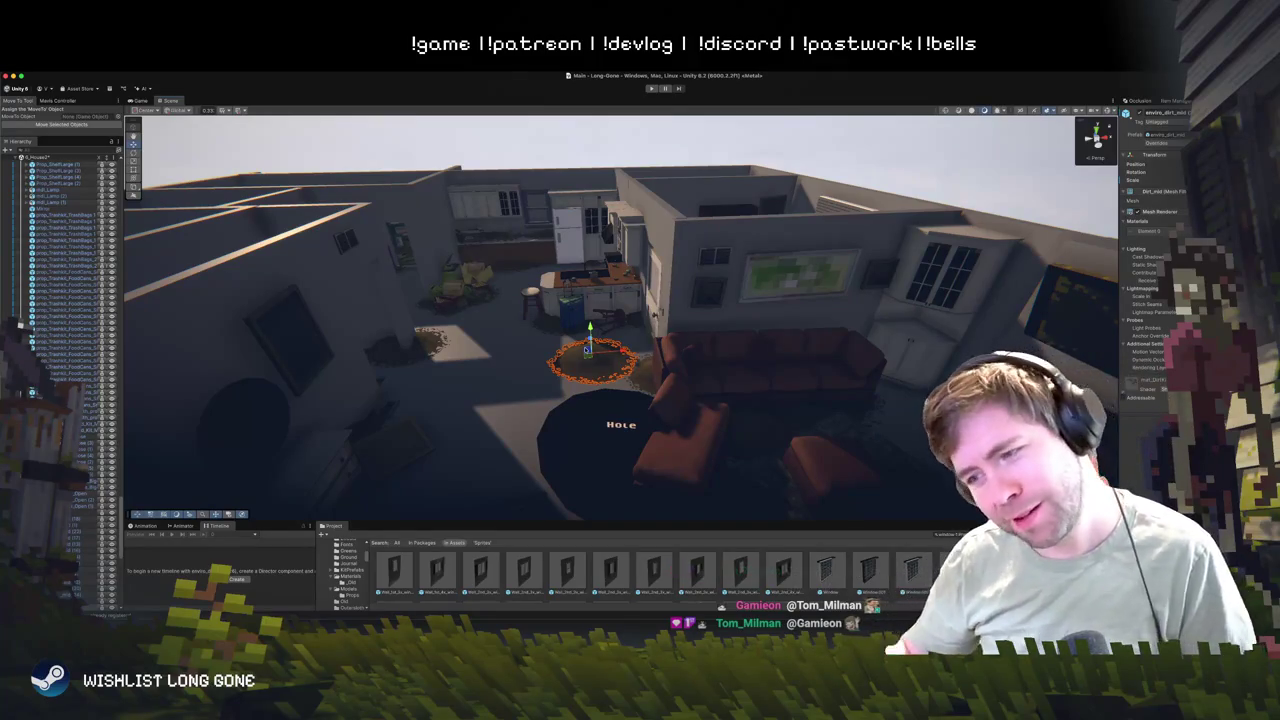
- Slide the burnt-dirt ring decal past the Hole disc and further right on the floor
drag(640, 296, 635, 349)
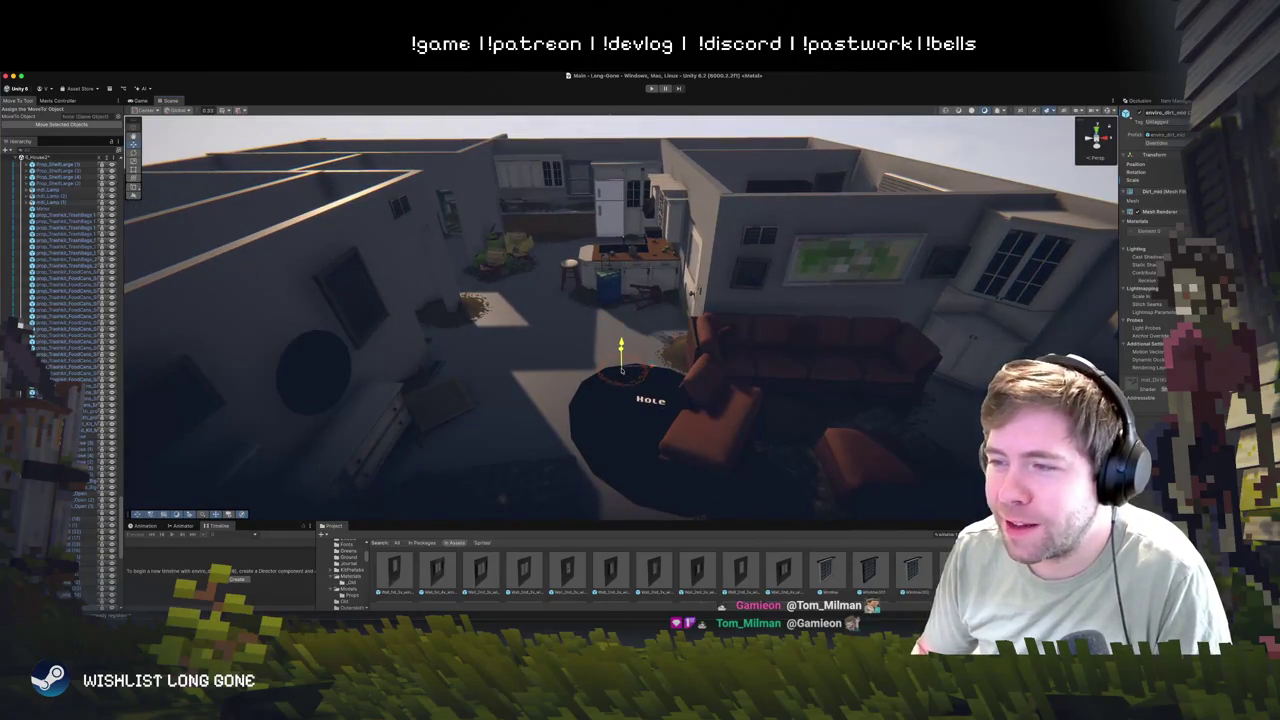
mouse_move(623, 337)
mouse_down()
mouse_move(766, 423)
mouse_move(814, 478)
mouse_move(829, 466)
mouse_move(722, 440)
mouse_move(700, 395)
mouse_move(665, 370)
mouse_move(519, 330)
mouse_move(640, 365)
mouse_move(632, 328)
mouse_move(500, 322)
mouse_move(245, 272)
mouse_move(562, 297)
mouse_move(500, 300)
mouse_move(540, 325)
mouse_up()
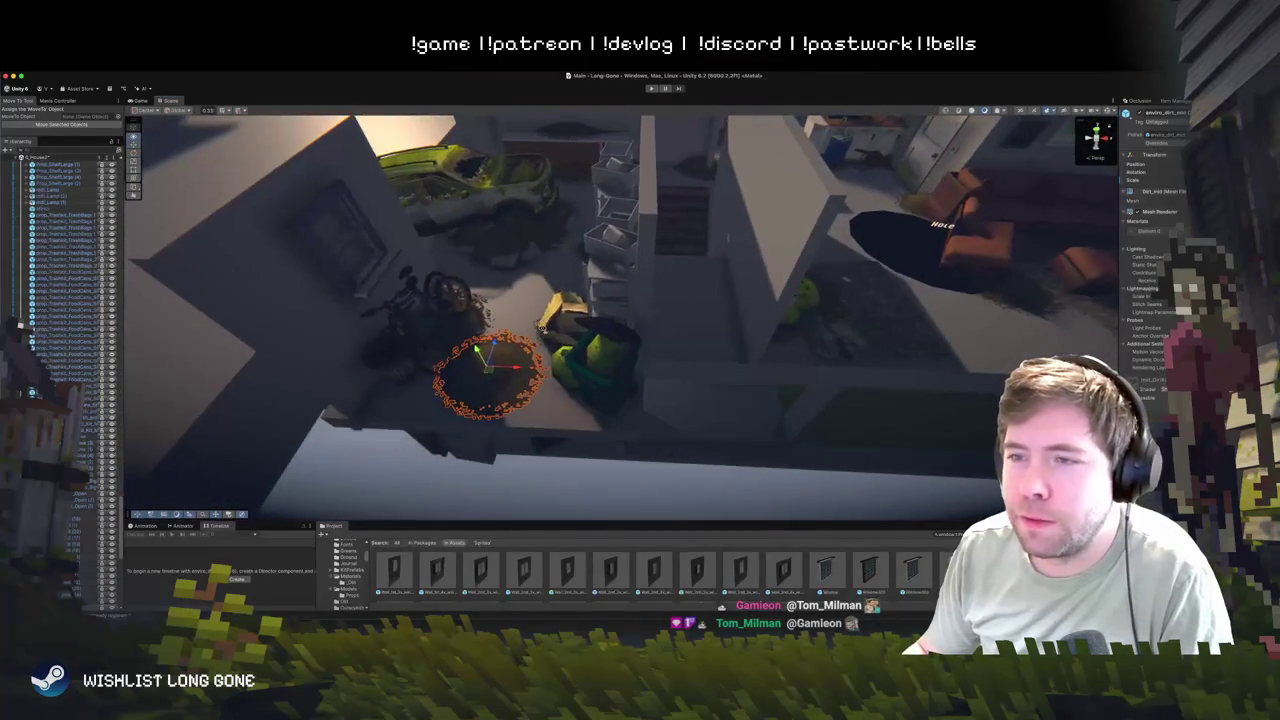
mouse_move(485, 376)
mouse_down()
mouse_move(593, 403)
mouse_move(586, 328)
mouse_move(569, 385)
mouse_up()
click(593, 403)
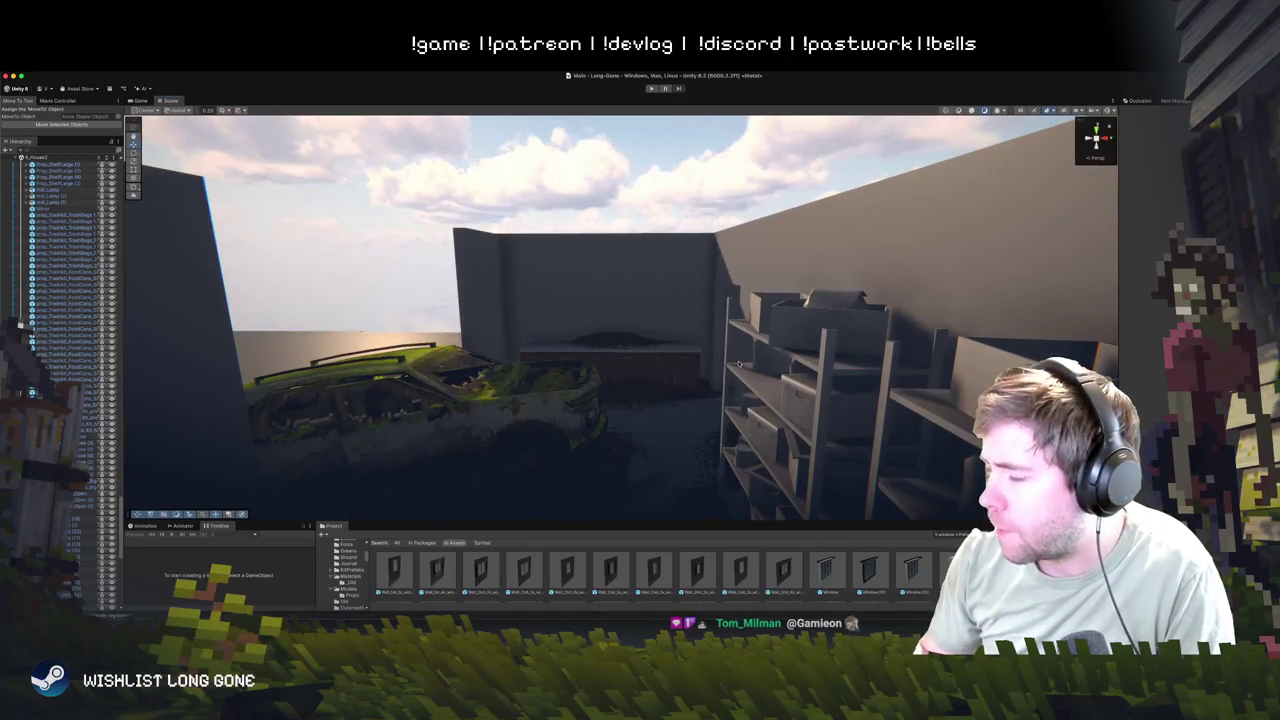
mouse_move(625, 360)
mouse_down()
mouse_move(730, 412)
mouse_move(688, 430)
mouse_move(657, 427)
mouse_move(709, 393)
mouse_move(718, 361)
mouse_up()
click(730, 412)
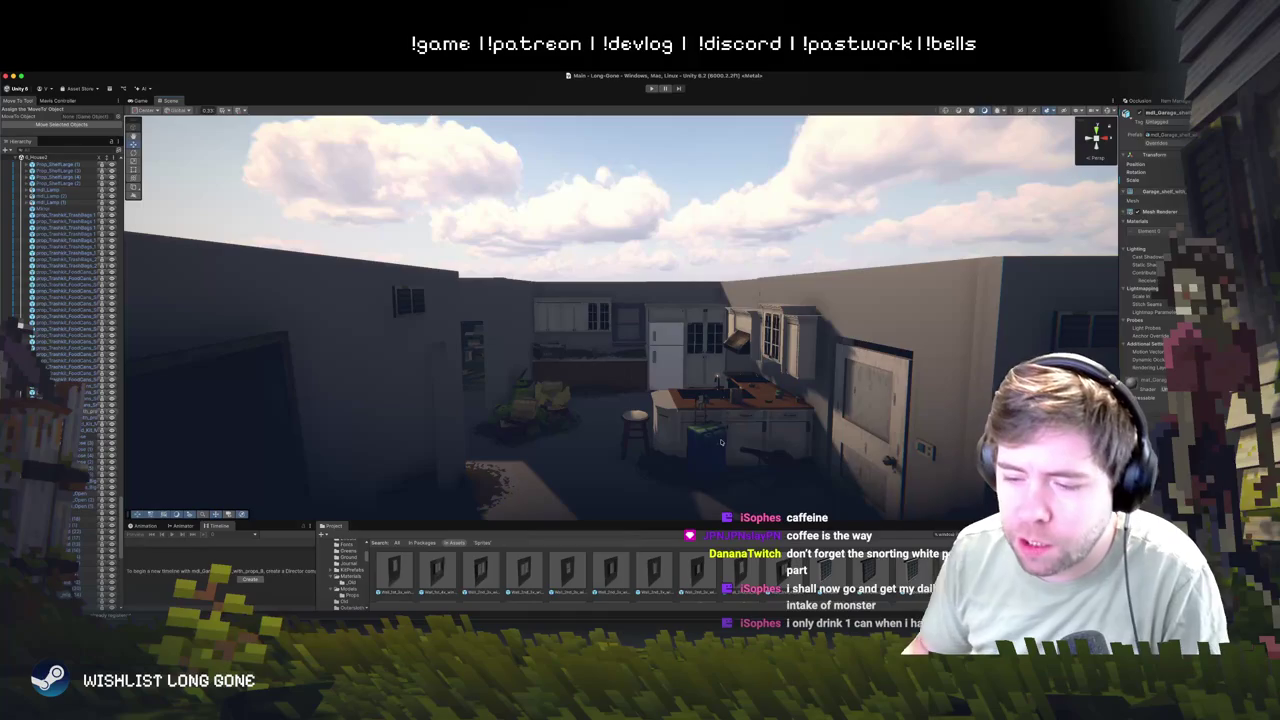
drag(575, 470, 570, 482)
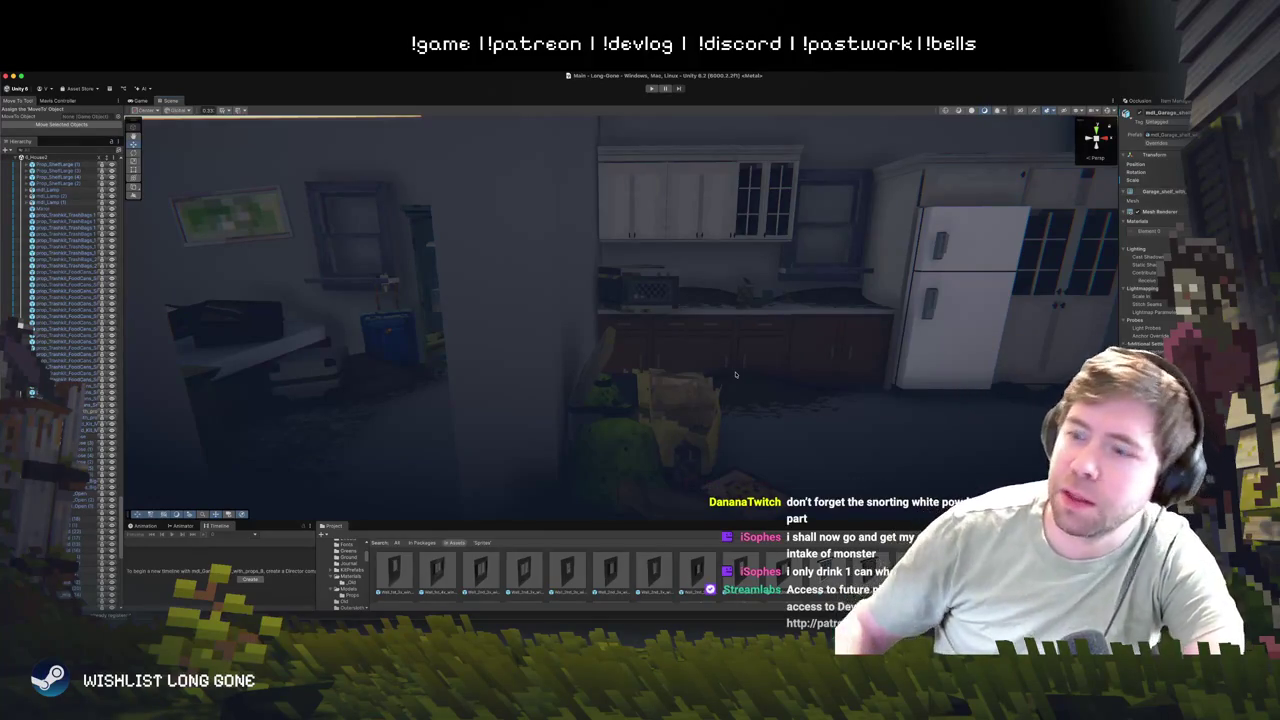
mouse_move(728, 386)
mouse_down()
mouse_move(662, 292)
mouse_move(501, 326)
mouse_move(501, 377)
mouse_move(694, 314)
mouse_move(608, 408)
mouse_move(518, 322)
mouse_move(514, 267)
mouse_move(509, 300)
mouse_move(540, 295)
mouse_up()
click(586, 282)
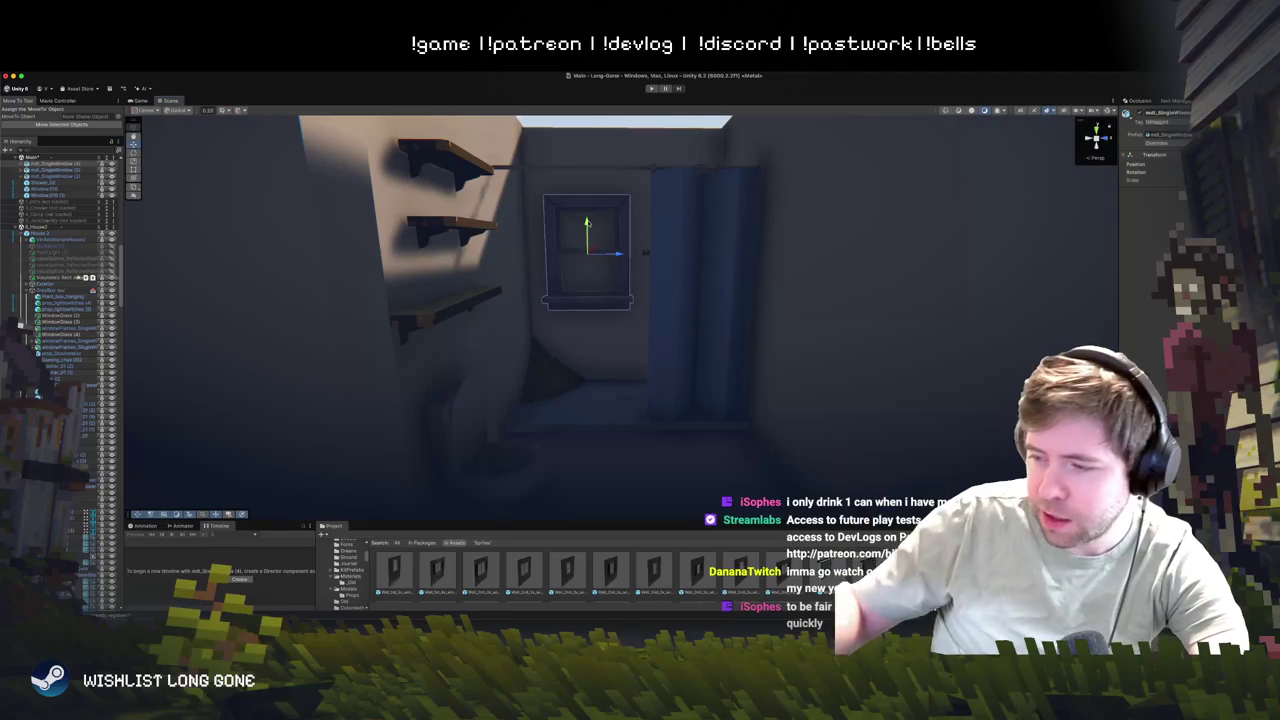
mouse_move(645, 236)
mouse_down()
mouse_move(829, 199)
mouse_move(826, 228)
mouse_move(826, 217)
mouse_move(760, 221)
mouse_move(810, 231)
mouse_move(912, 430)
mouse_up()
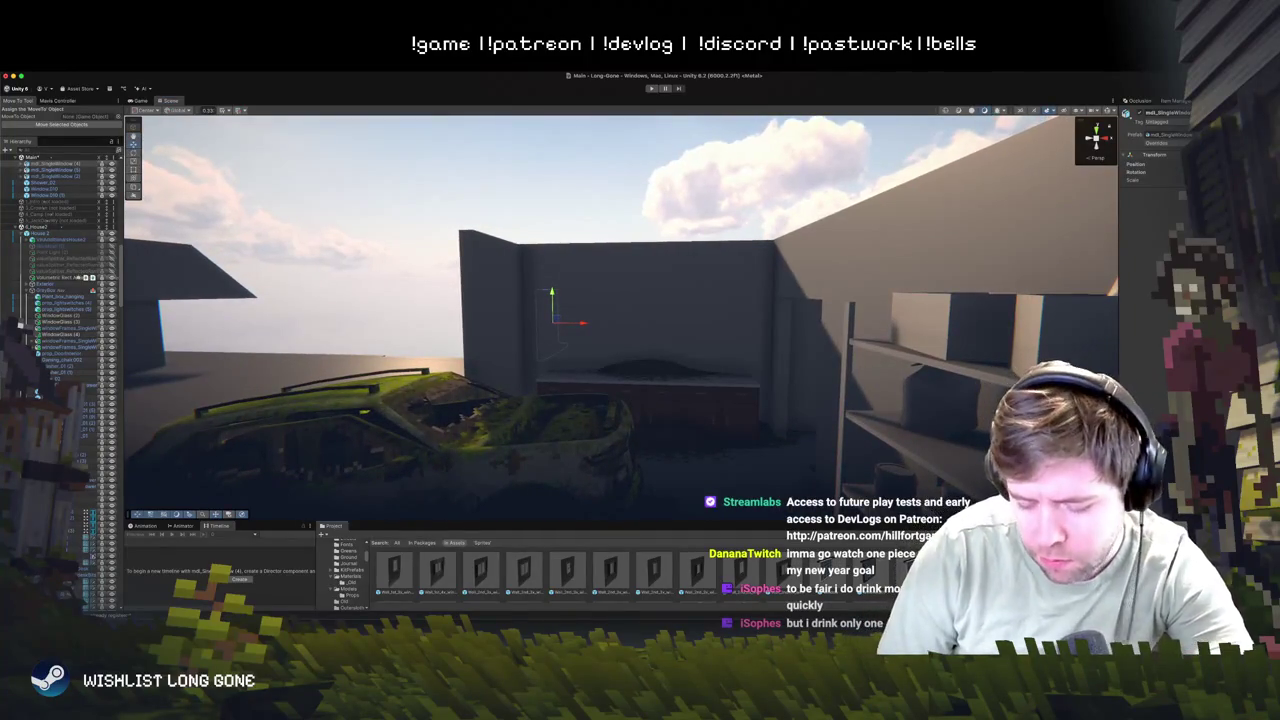
click(350, 575)
- Drag the prop_mdl_Shelf_Metal prefab from the Project panel into the garage and frame it
scroll(601, 560, down, 2)
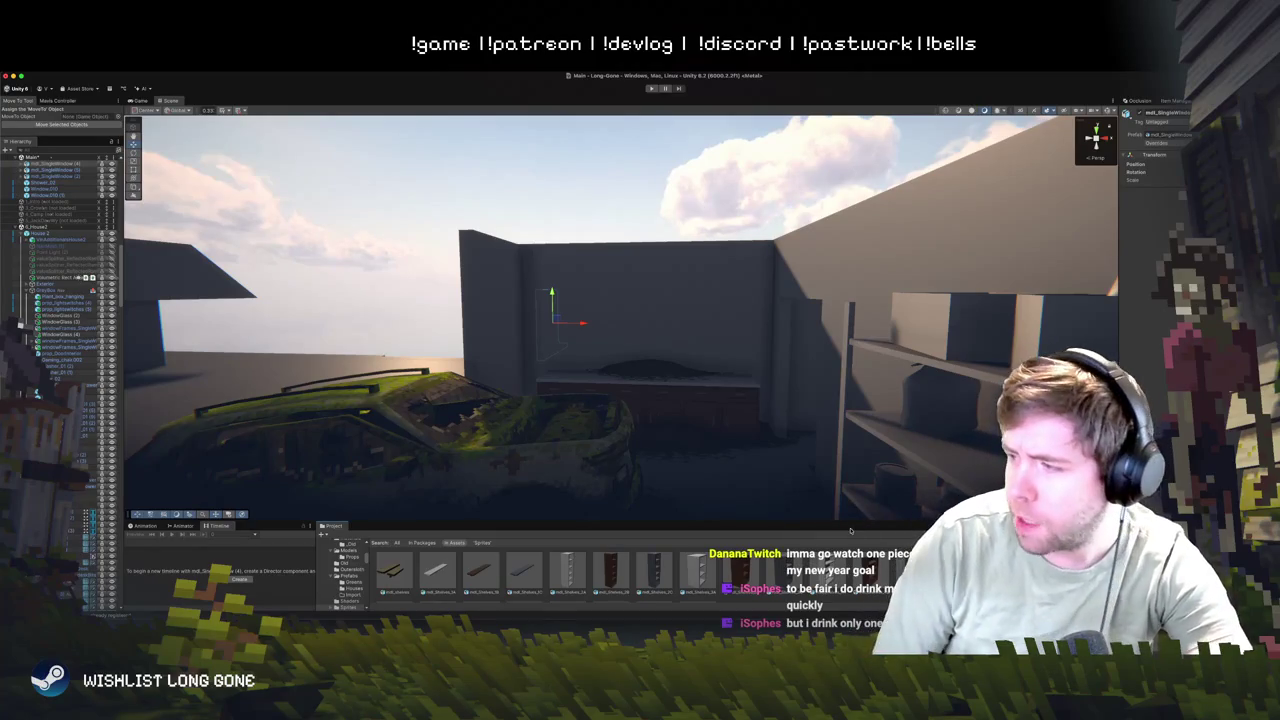
scroll(850, 530, down, 2)
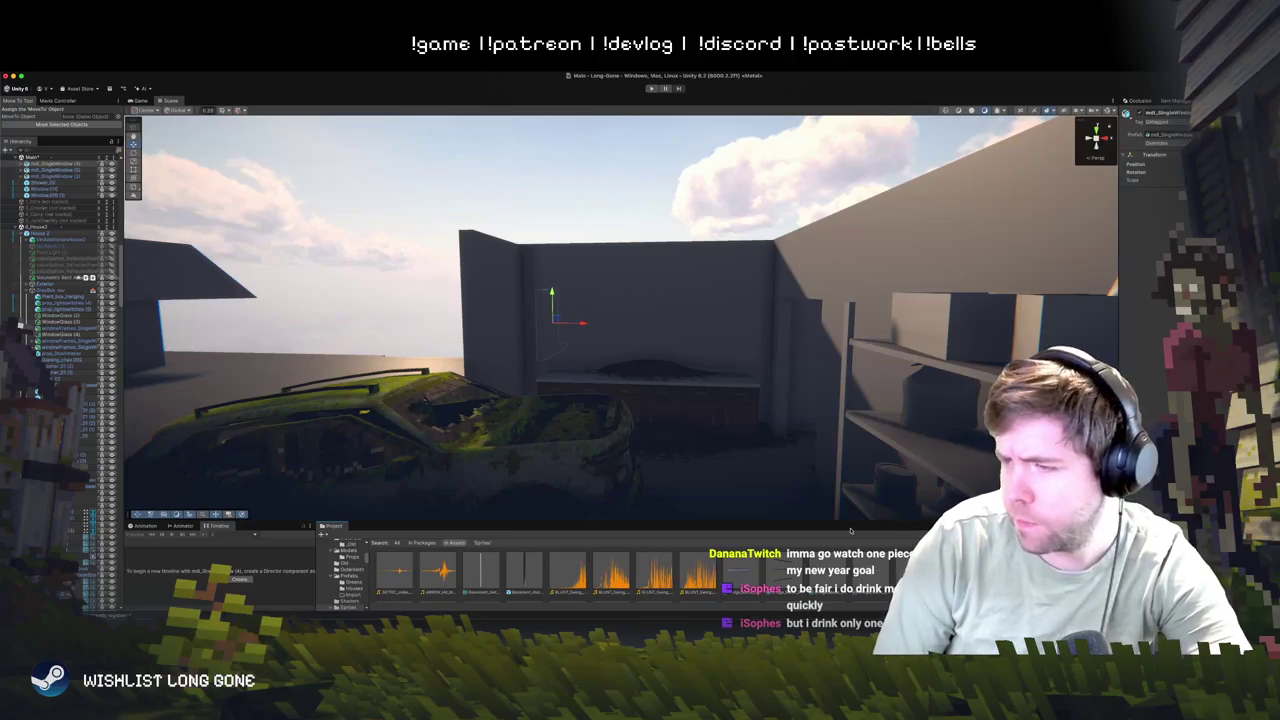
scroll(851, 531, down, 2)
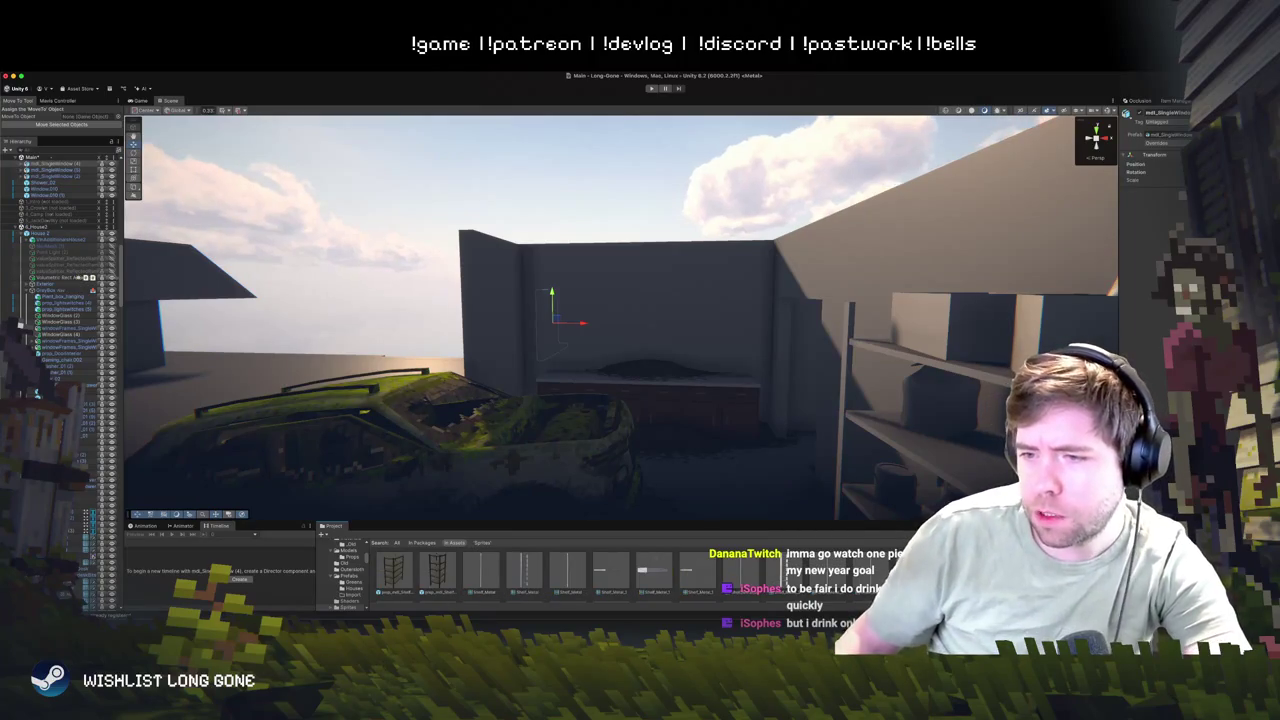
mouse_move(412, 566)
mouse_down()
mouse_move(600, 330)
mouse_move(690, 360)
mouse_move(740, 440)
mouse_up()
key(f)
mouse_move(831, 436)
mouse_down()
mouse_move(529, 319)
mouse_move(568, 332)
mouse_up()
- Nudge the first metal shelf flush against the garage wall
key(w)
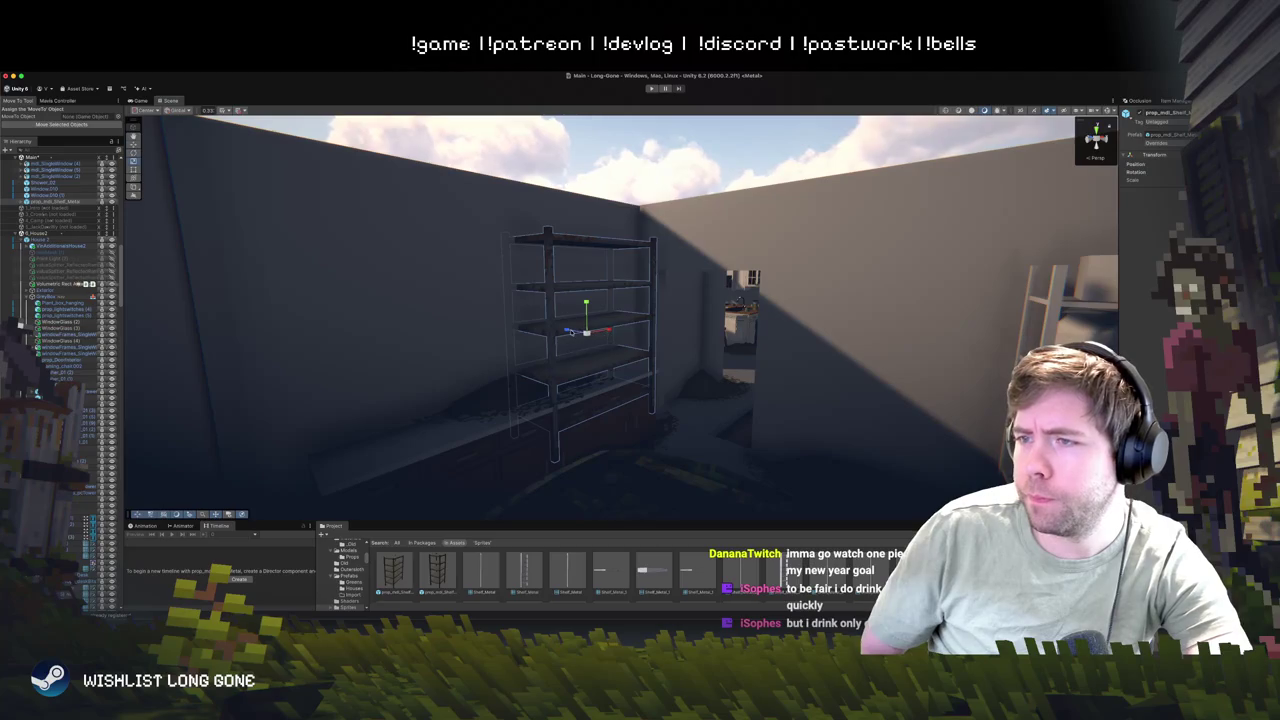
drag(570, 332, 571, 331)
click(700, 133)
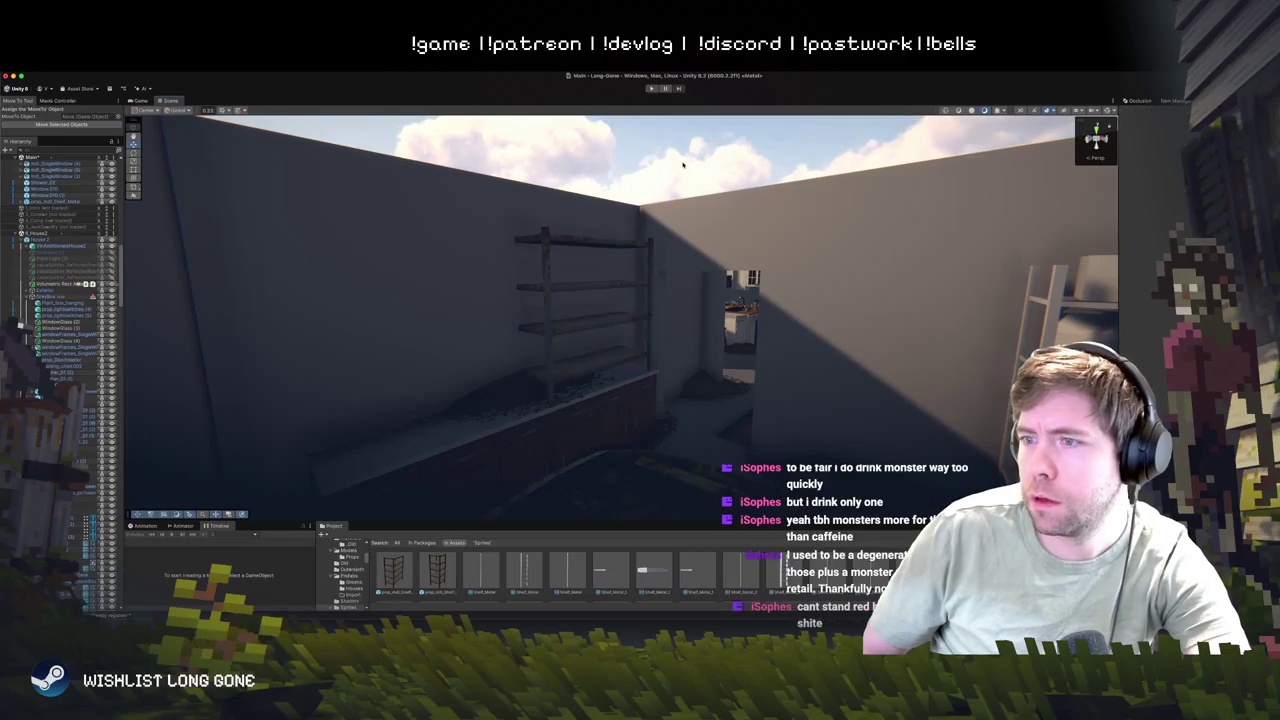
- Duplicate the metal shelf with Ctrl+D and slide the copy left beside the original
click(625, 302)
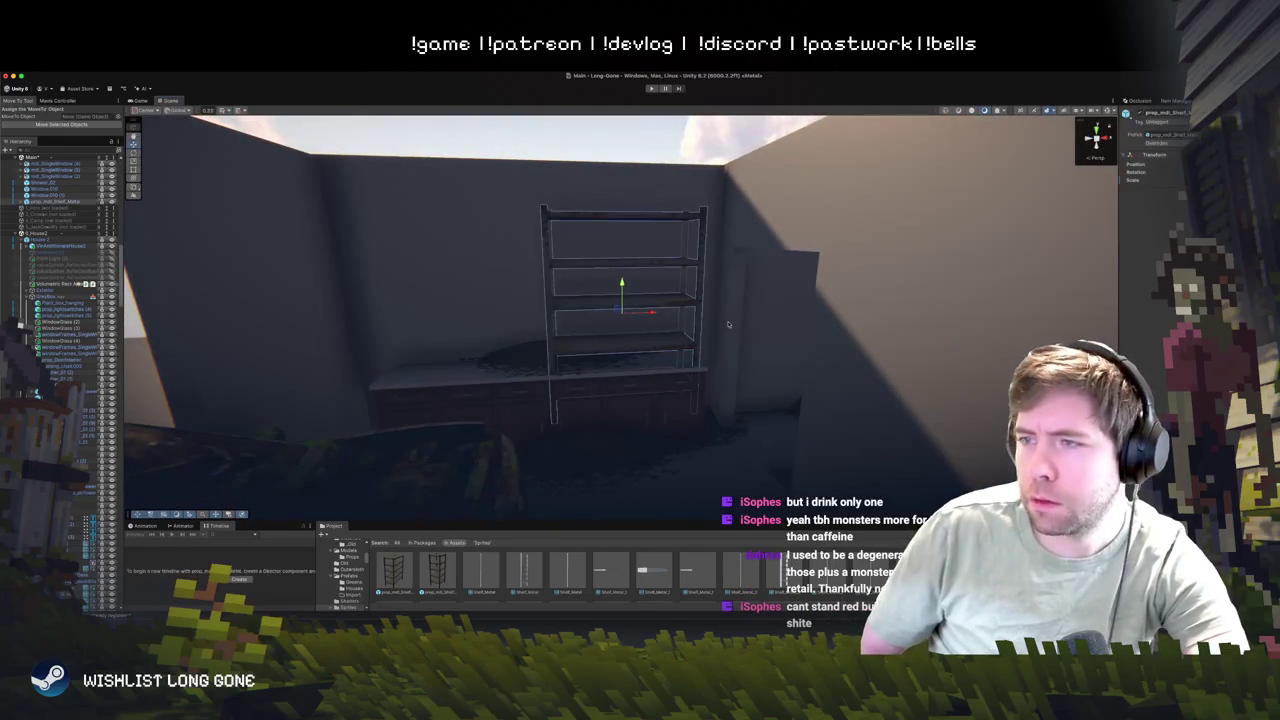
key(ctrl+d)
mouse_move(652, 313)
mouse_down()
mouse_move(508, 319)
mouse_move(490, 330)
mouse_move(505, 367)
mouse_up()
drag(398, 425, 394, 426)
key(f)
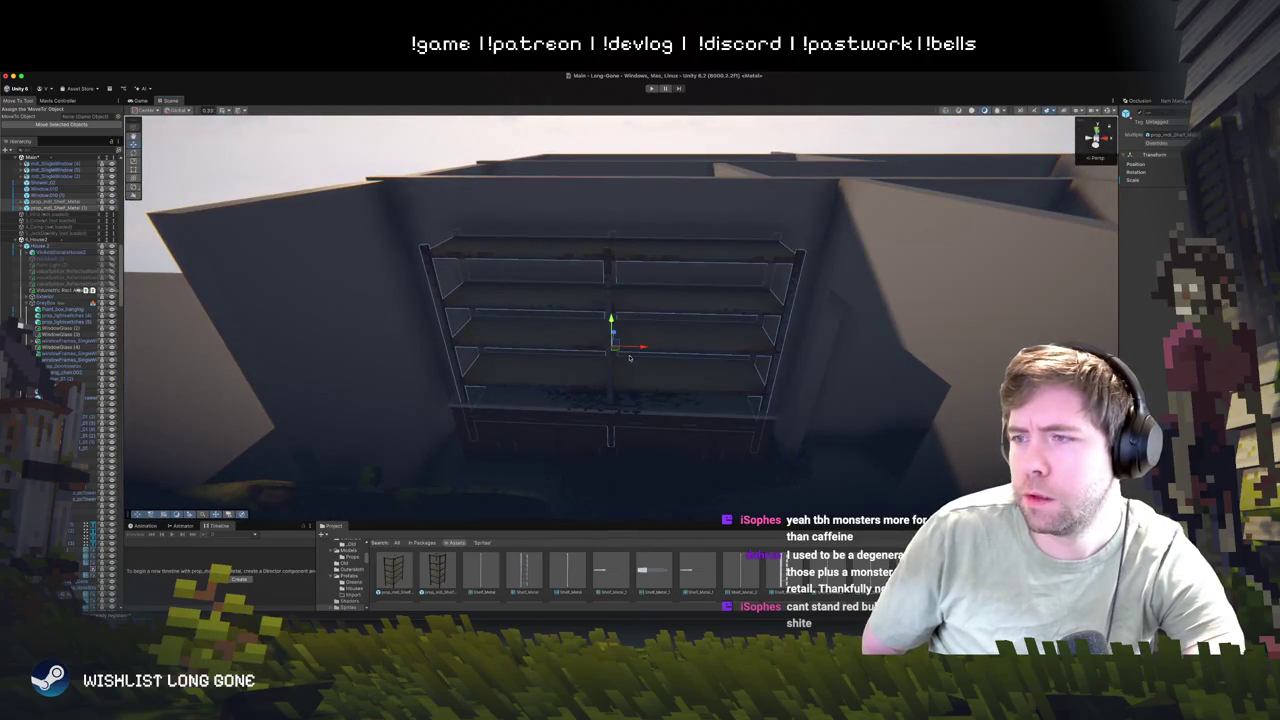
mouse_move(642, 347)
mouse_down()
mouse_move(657, 271)
mouse_move(623, 443)
mouse_move(631, 358)
mouse_up()
key(w)
mouse_move(631, 358)
mouse_down()
mouse_move(760, 390)
mouse_move(620, 337)
mouse_up()
- Reselect the metal shelf and orbit around it to check its placement
click(573, 319)
click(573, 319)
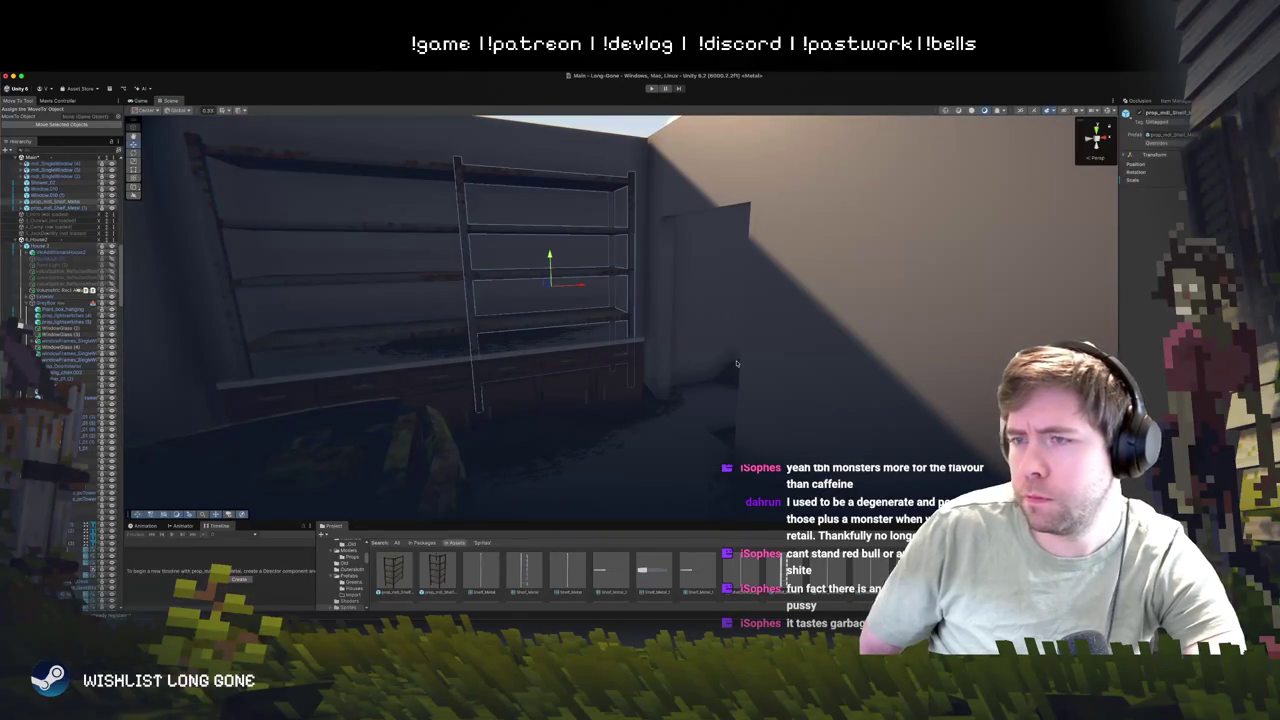
mouse_move(736, 364)
mouse_down()
mouse_move(335, 337)
mouse_move(380, 350)
mouse_up()
scroll(368, 348, down, 5)
mouse_move(619, 319)
mouse_down()
mouse_move(677, 244)
mouse_move(657, 266)
mouse_move(657, 383)
mouse_move(607, 252)
mouse_move(607, 409)
mouse_move(731, 410)
mouse_up()
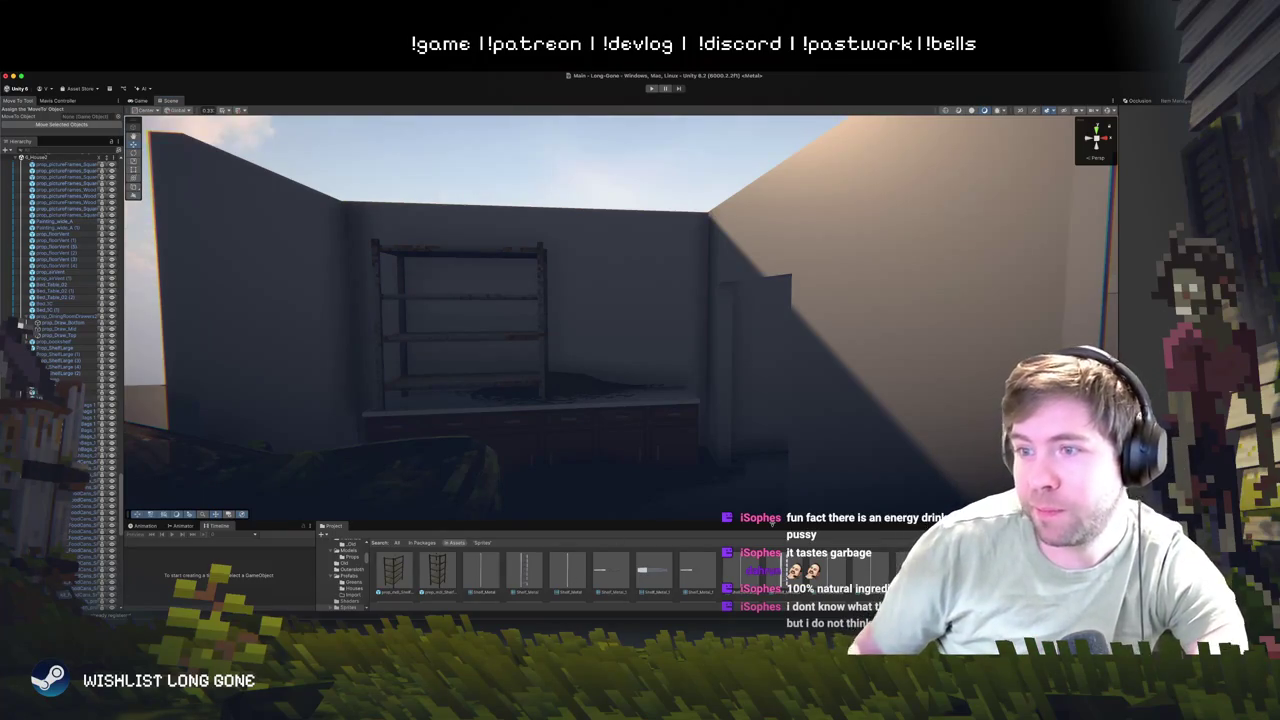
mouse_move(640, 400)
mouse_down()
mouse_move(601, 424)
mouse_move(599, 412)
mouse_move(480, 407)
mouse_move(378, 418)
mouse_move(596, 450)
mouse_move(660, 405)
mouse_move(760, 409)
mouse_move(600, 406)
mouse_move(729, 394)
mouse_move(740, 380)
mouse_move(575, 486)
mouse_move(600, 470)
mouse_move(539, 551)
mouse_move(643, 471)
mouse_move(699, 542)
mouse_move(600, 572)
mouse_up()
- Select the wire shelf rack and move it down into the bedroom
click(753, 352)
click(753, 352)
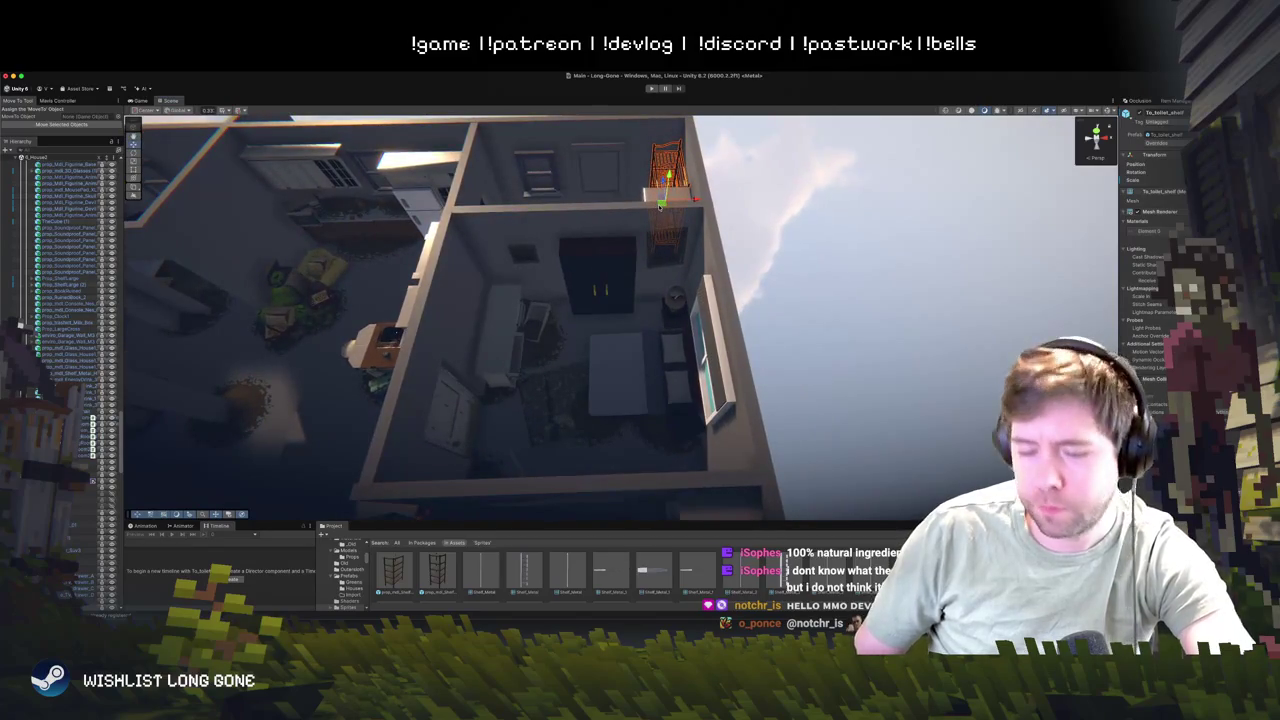
mouse_move(658, 203)
mouse_down()
mouse_move(476, 350)
mouse_move(706, 298)
mouse_up()
key(e)
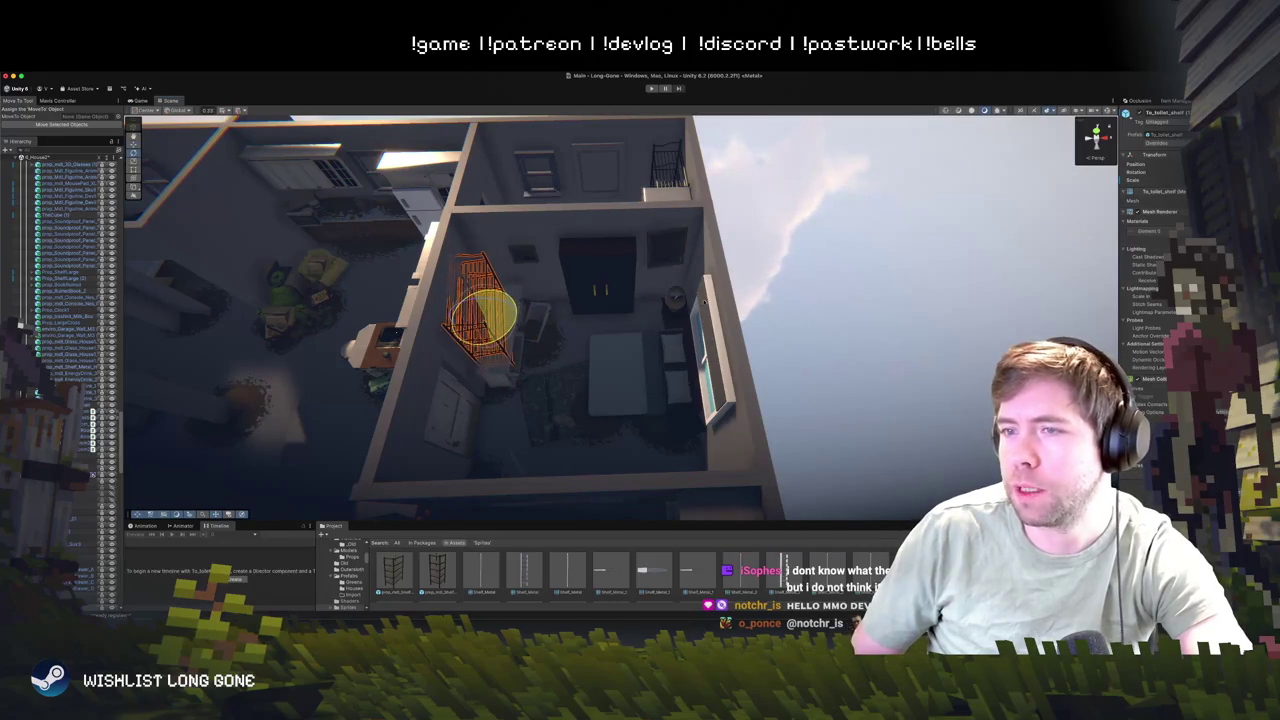
key(f)
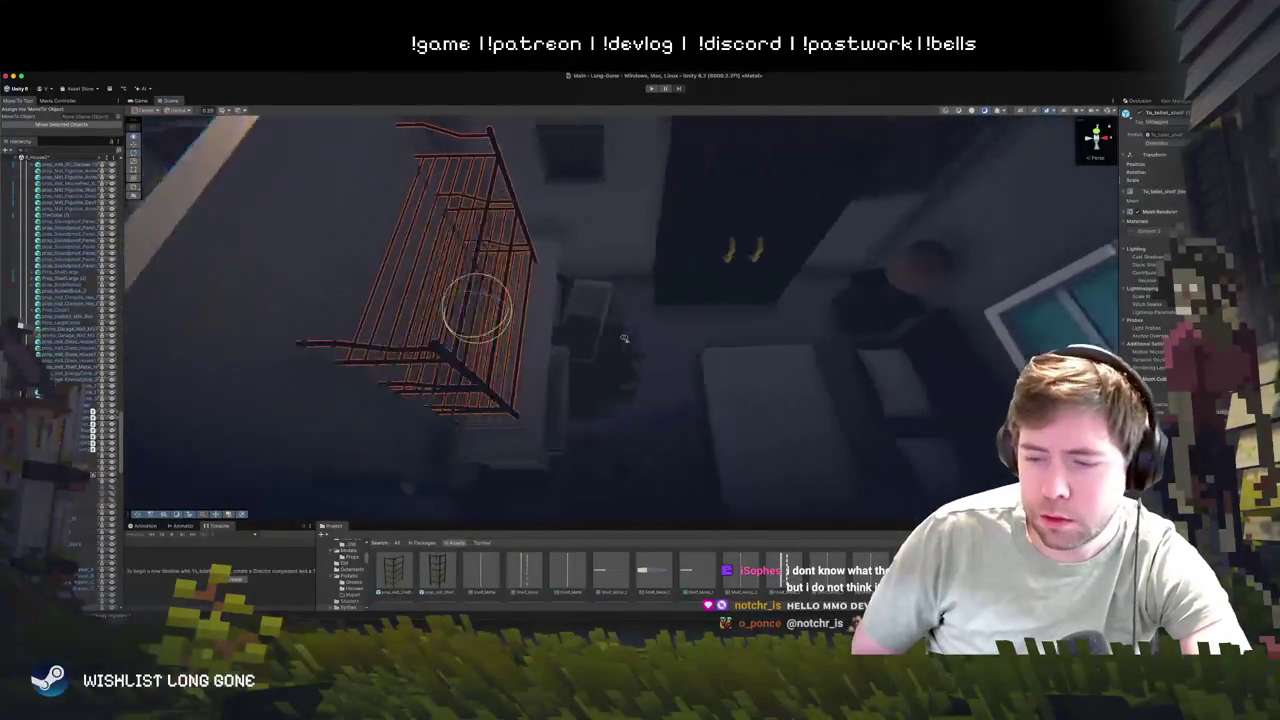
mouse_move(503, 346)
mouse_down()
mouse_move(567, 349)
mouse_move(557, 343)
mouse_move(517, 379)
mouse_move(558, 365)
mouse_move(719, 269)
mouse_up()
- Position the wire rack on top of the white chest of drawers
key(w)
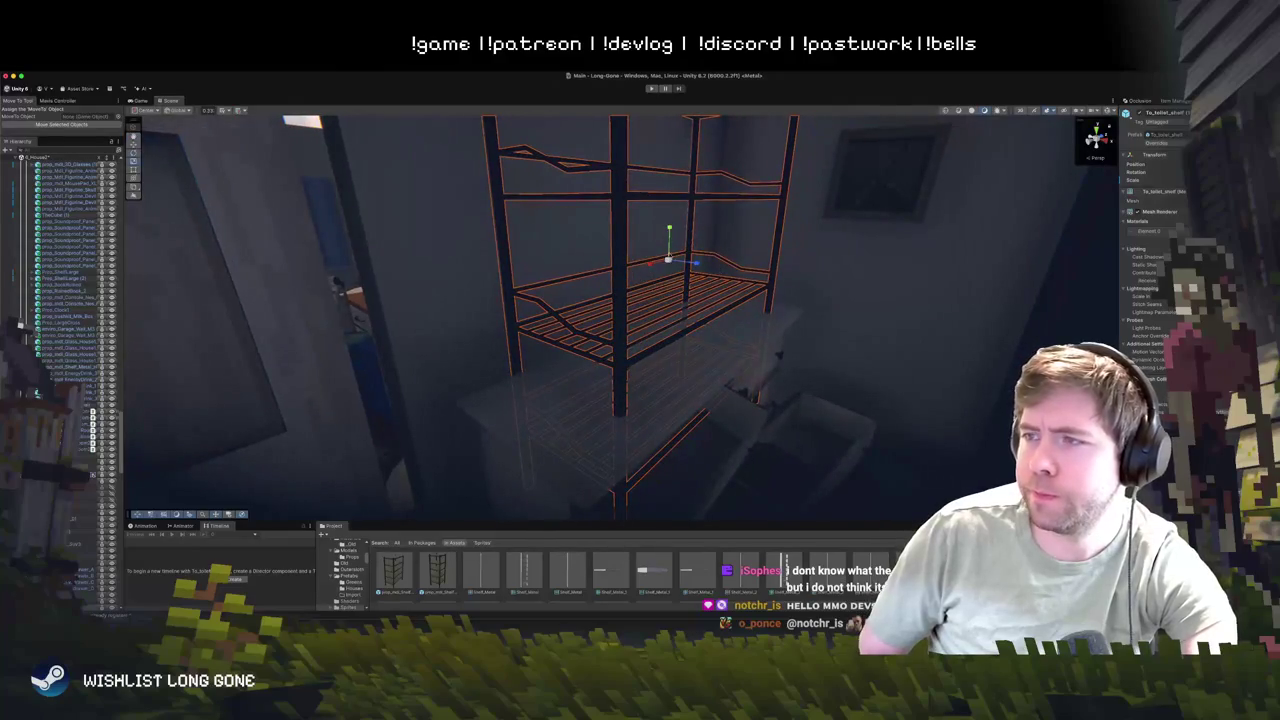
mouse_move(670, 229)
mouse_down()
mouse_move(690, 261)
mouse_move(675, 275)
mouse_move(757, 274)
mouse_up()
key(f)
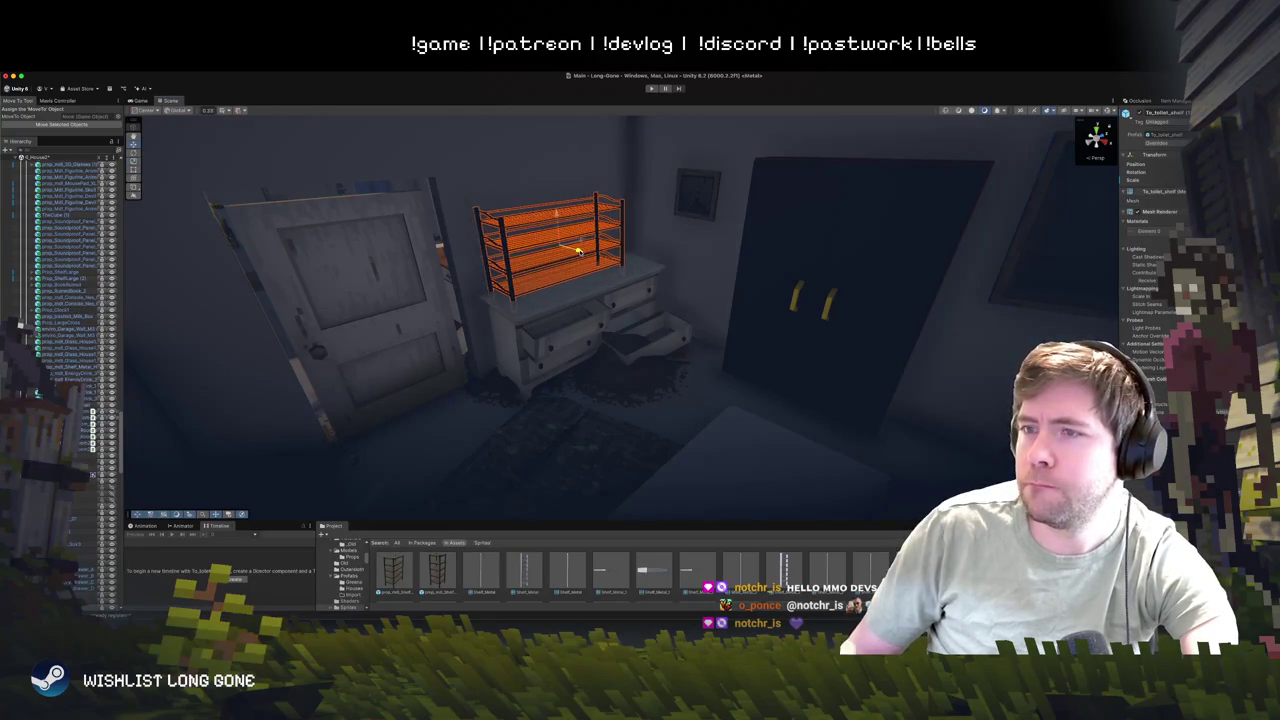
mouse_move(594, 258)
mouse_down()
mouse_move(786, 243)
mouse_move(729, 280)
mouse_up()
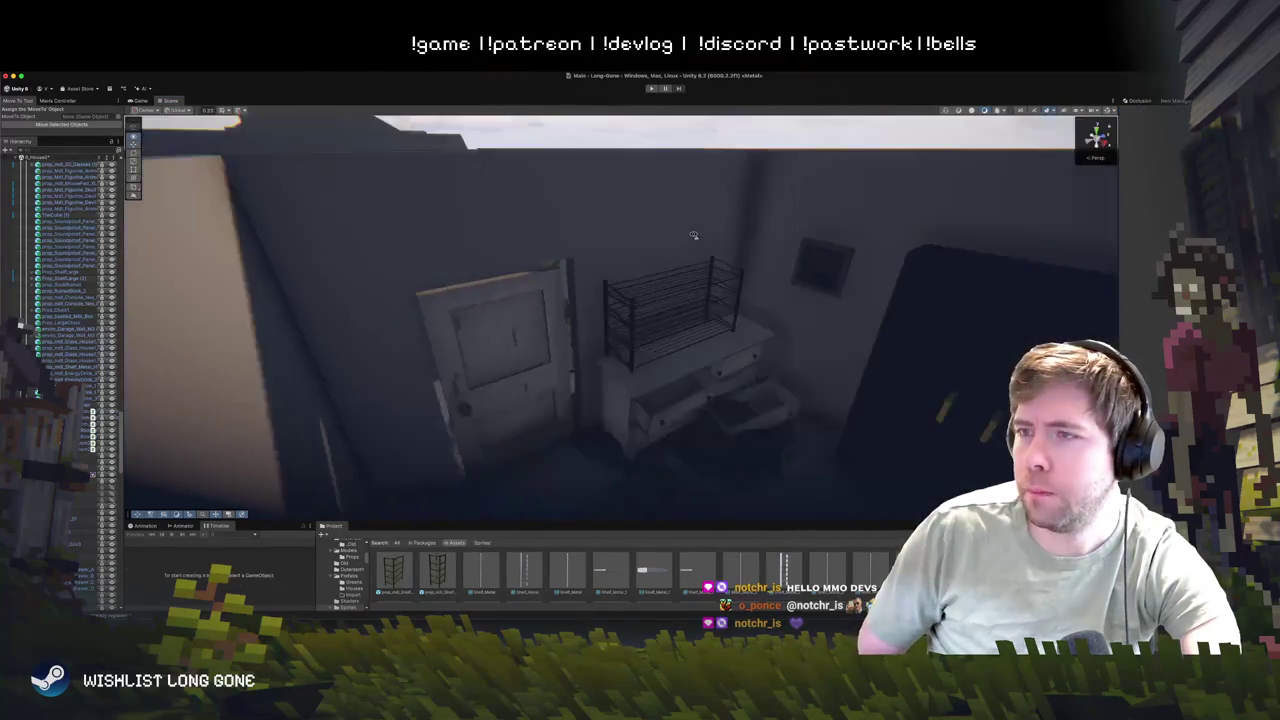
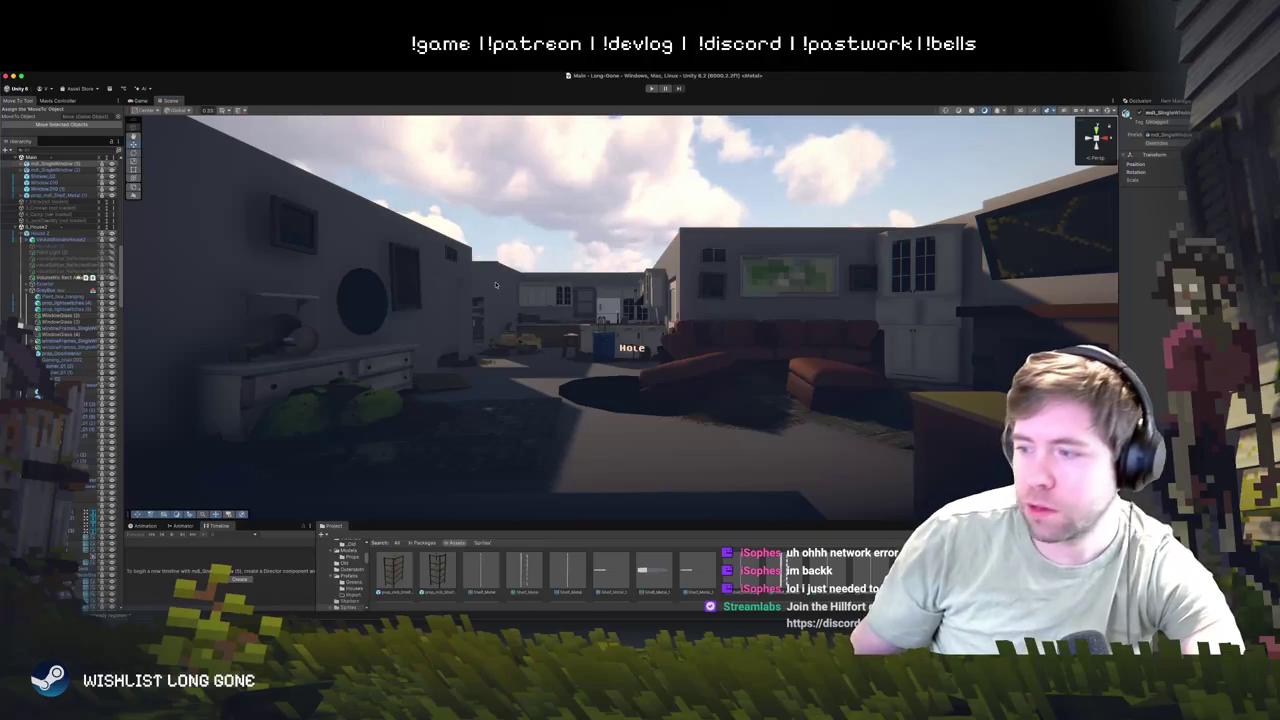
- Fly to the living room and nudge the painting and small frame slightly left
drag(564, 340, 848, 419)
click(963, 373)
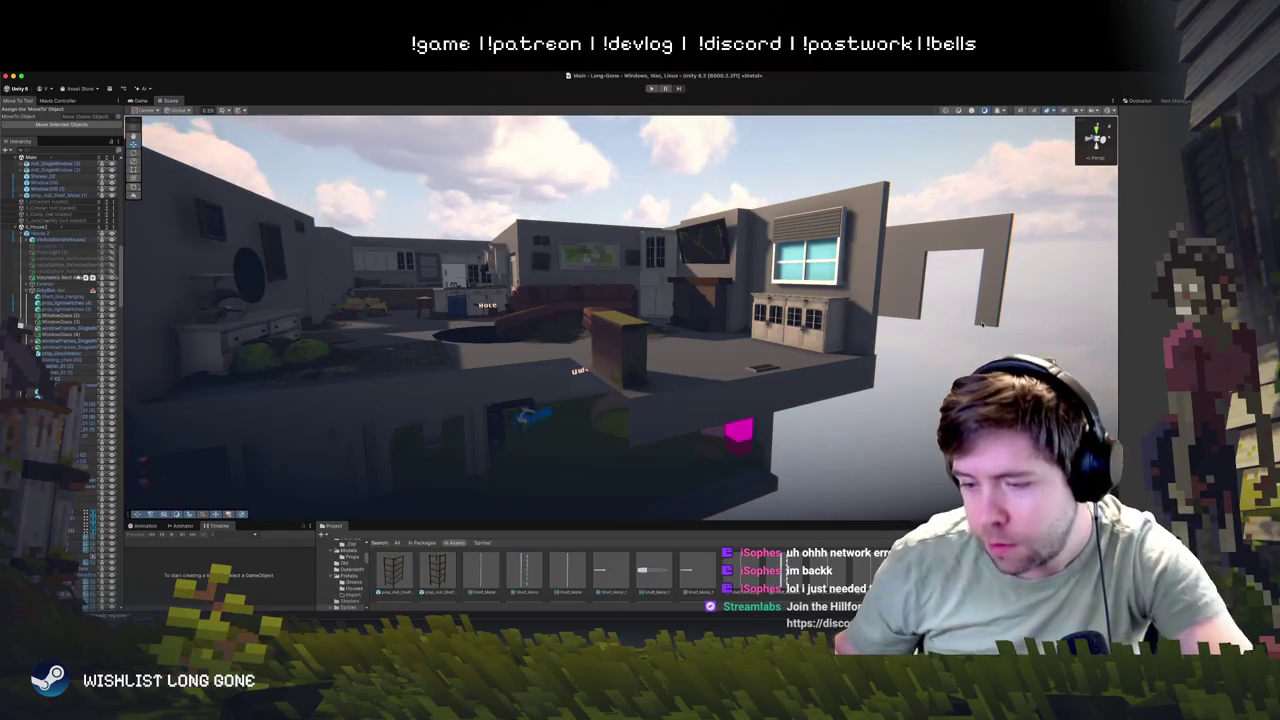
drag(750, 425, 610, 423)
mouse_move(610, 422)
mouse_down()
mouse_move(680, 443)
mouse_move(695, 465)
mouse_move(547, 375)
mouse_up()
click(686, 452)
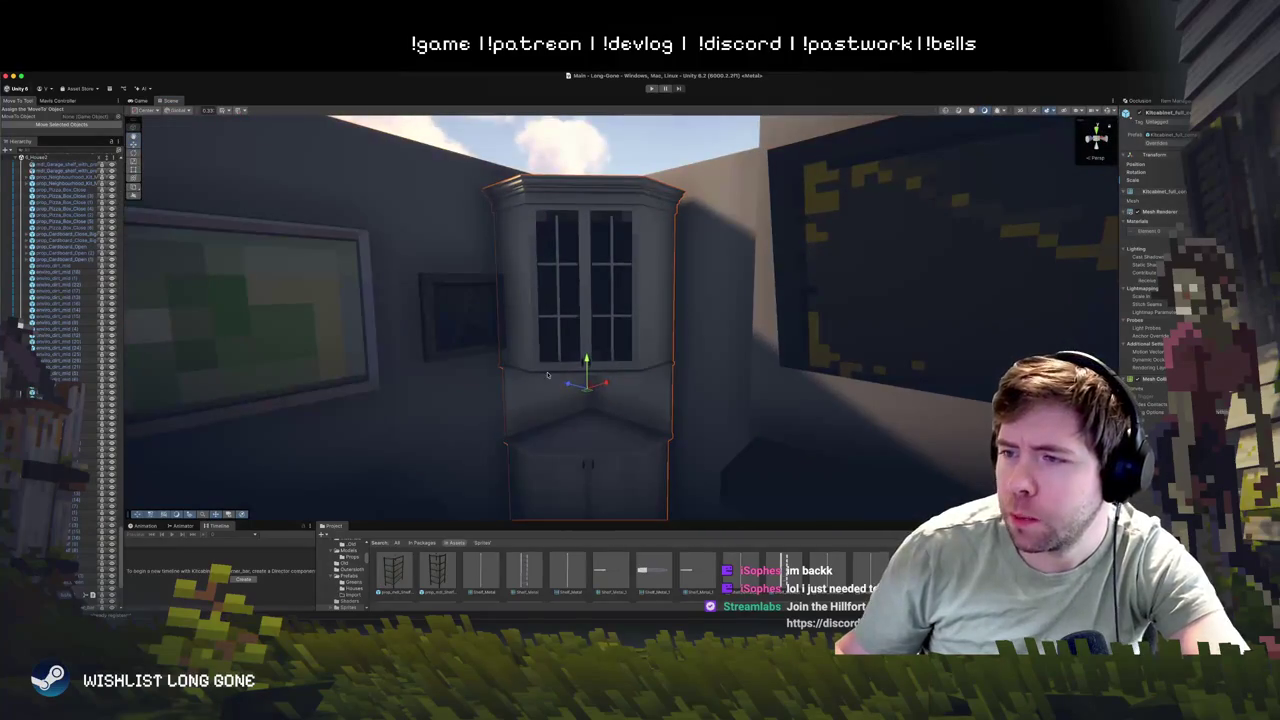
scroll(570, 386, down, 5)
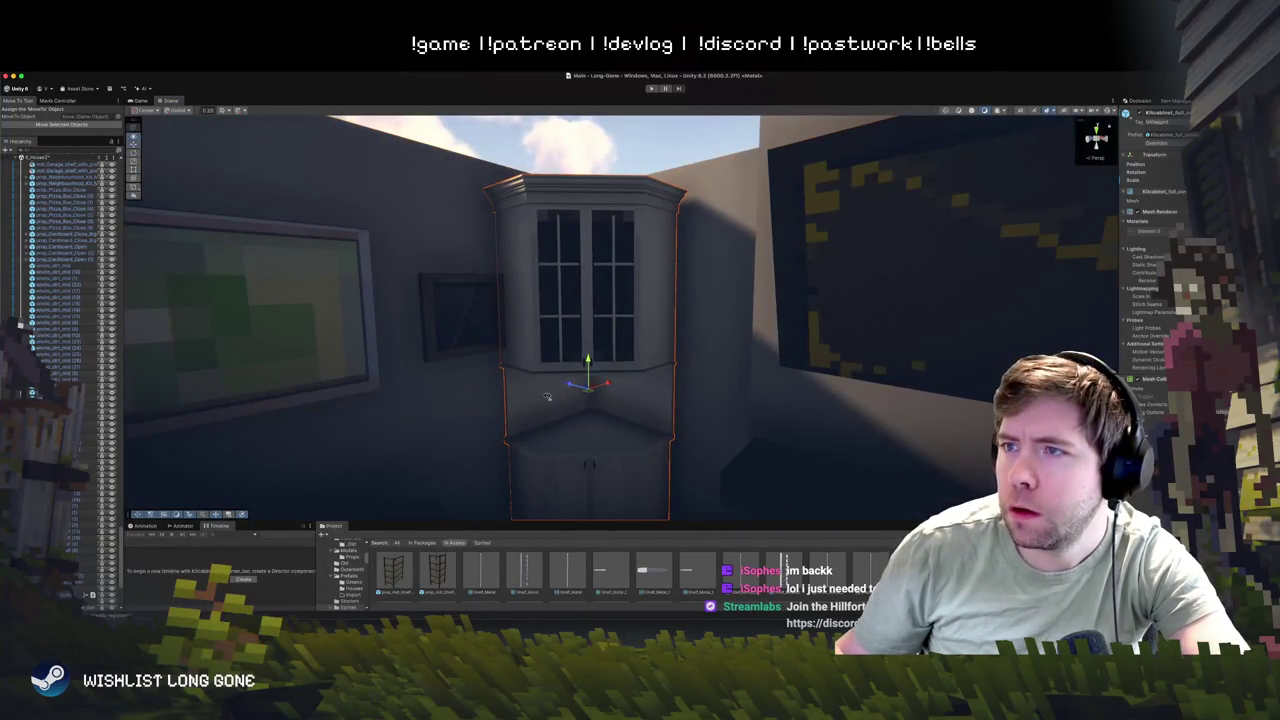
scroll(547, 397, down, 2)
click(560, 316)
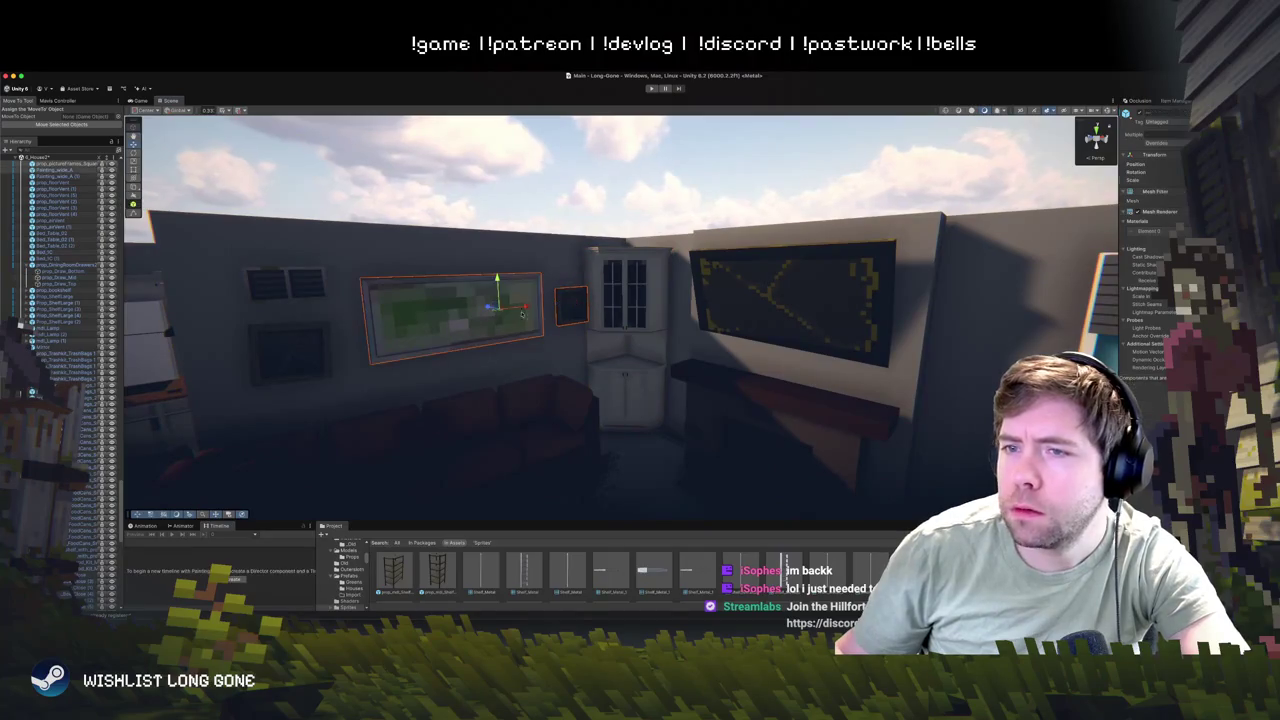
key(w)
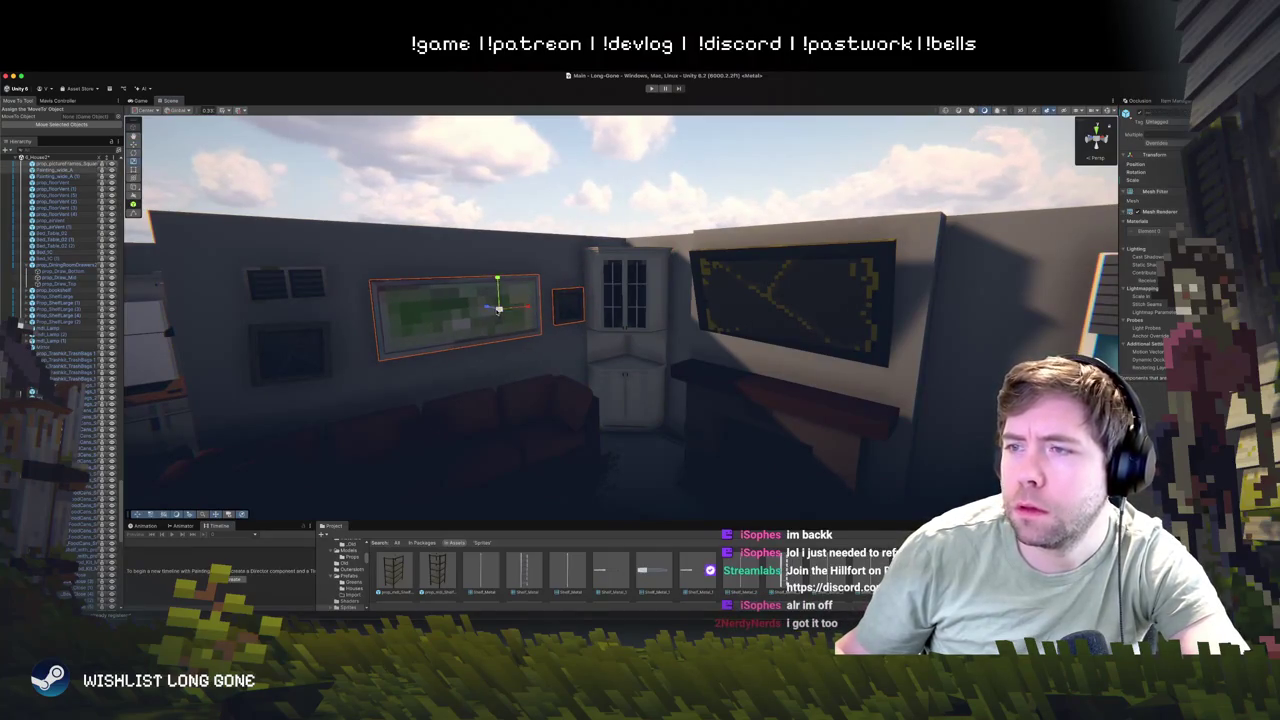
drag(523, 308, 519, 308)
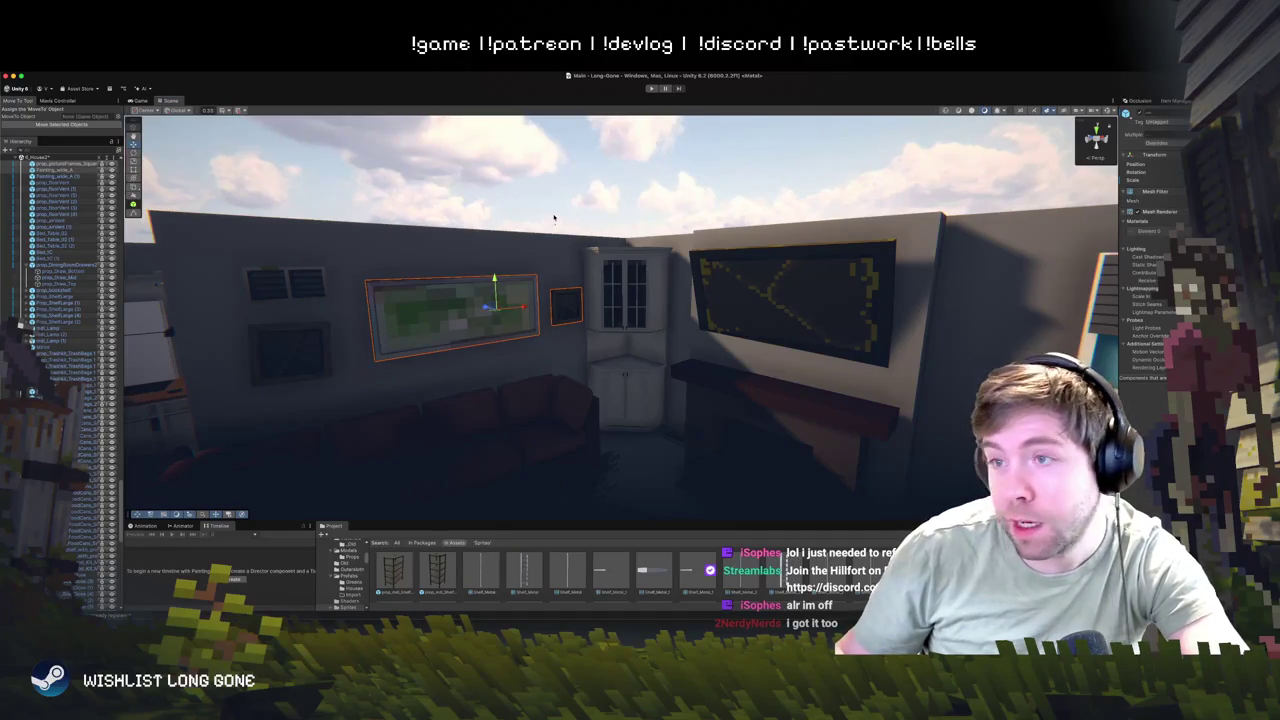
- Place the small dark wall frame lower, left of the painting, and duplicate it
scroll(554, 217, down, 3)
mouse_move(554, 217)
mouse_down()
mouse_move(578, 288)
mouse_move(529, 237)
mouse_move(540, 242)
mouse_move(554, 249)
mouse_move(520, 261)
mouse_up()
click(402, 277)
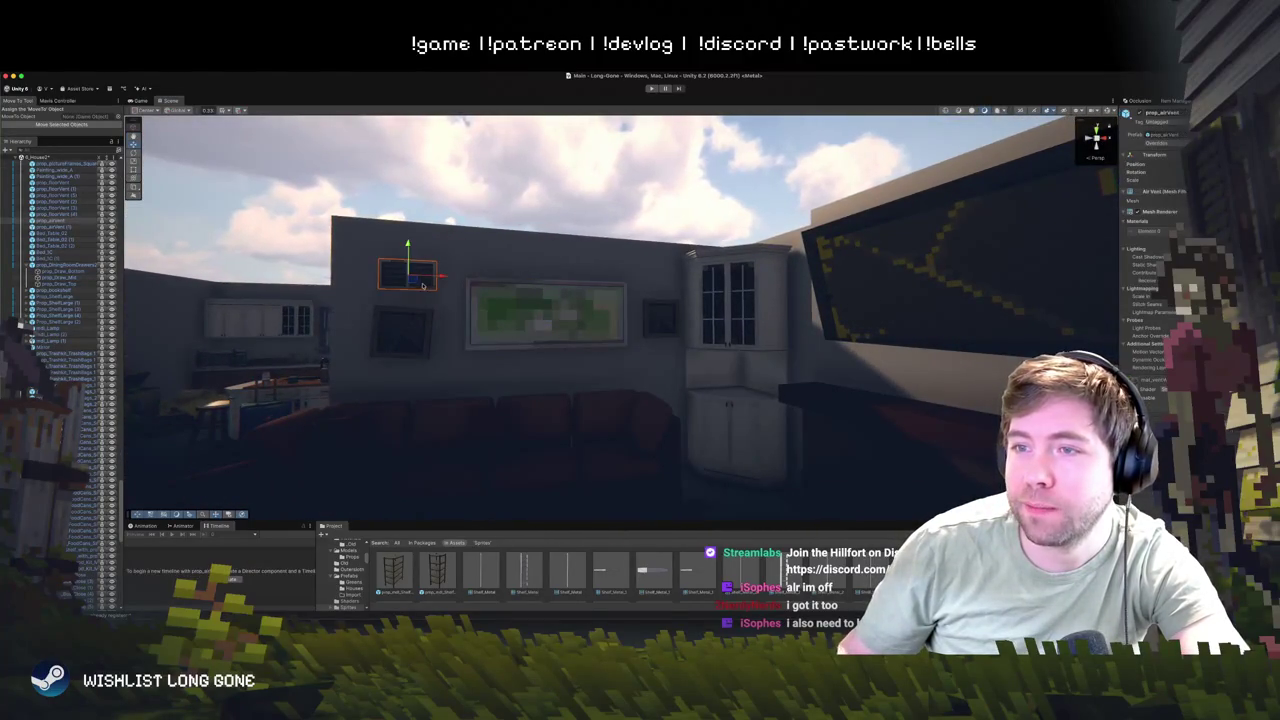
mouse_move(422, 286)
mouse_down()
mouse_move(414, 262)
mouse_move(570, 314)
mouse_up()
key(ctrl+d)
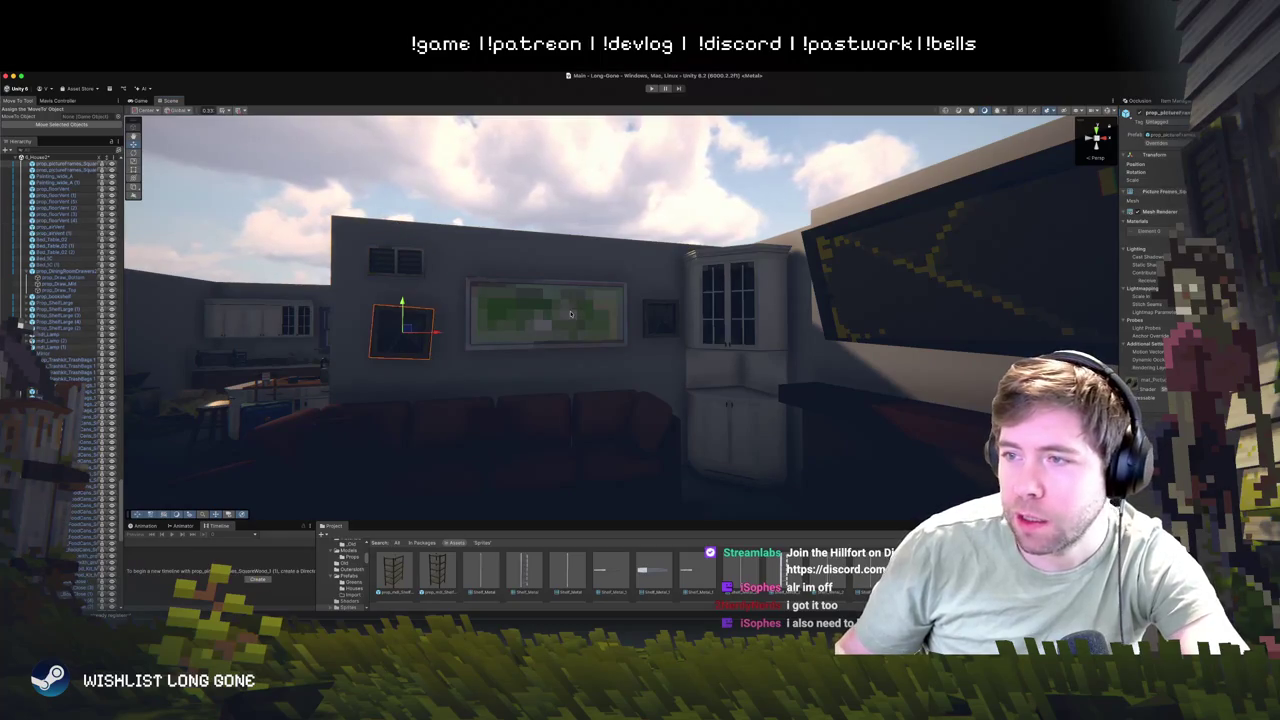
- Lower the painting and its right-hand frame together
shift+click(660, 318)
shift+click(545, 316)
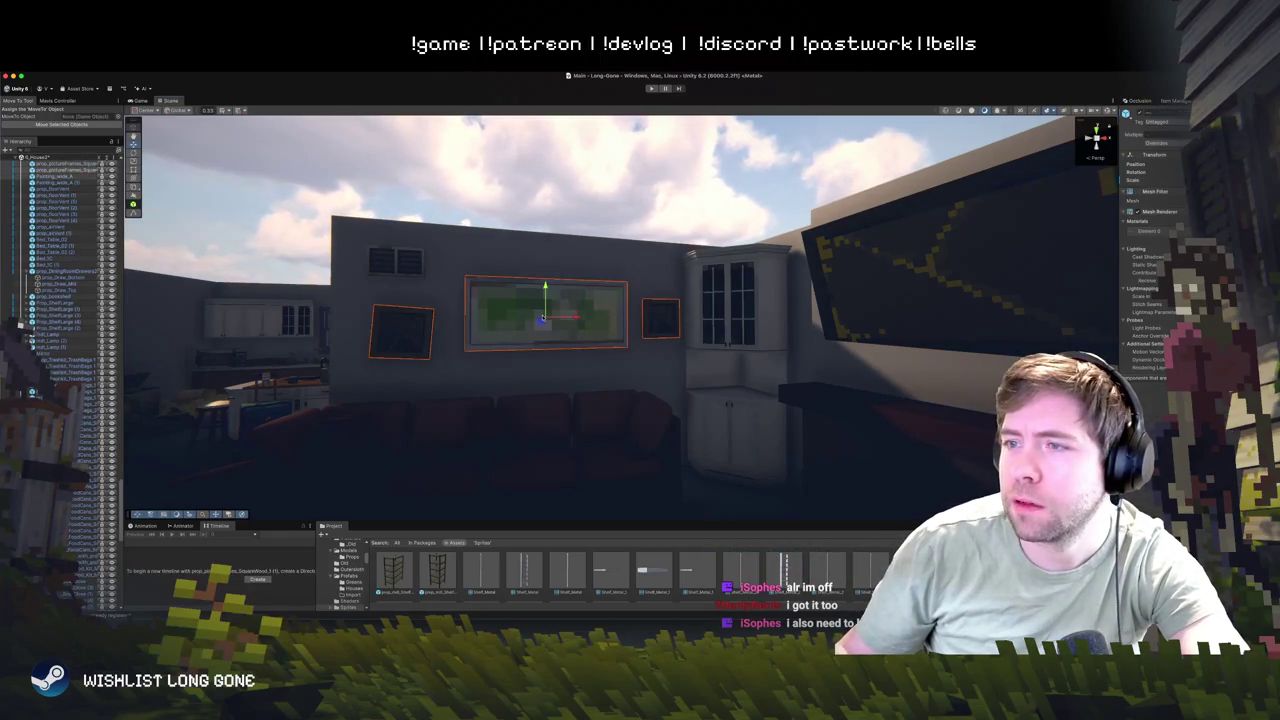
shift+click(401, 330)
drag(588, 287, 609, 330)
click(594, 188)
mouse_move(594, 188)
mouse_down()
mouse_move(658, 315)
mouse_move(532, 270)
mouse_move(569, 274)
mouse_move(561, 287)
mouse_move(592, 361)
mouse_move(630, 350)
mouse_up()
click(726, 333)
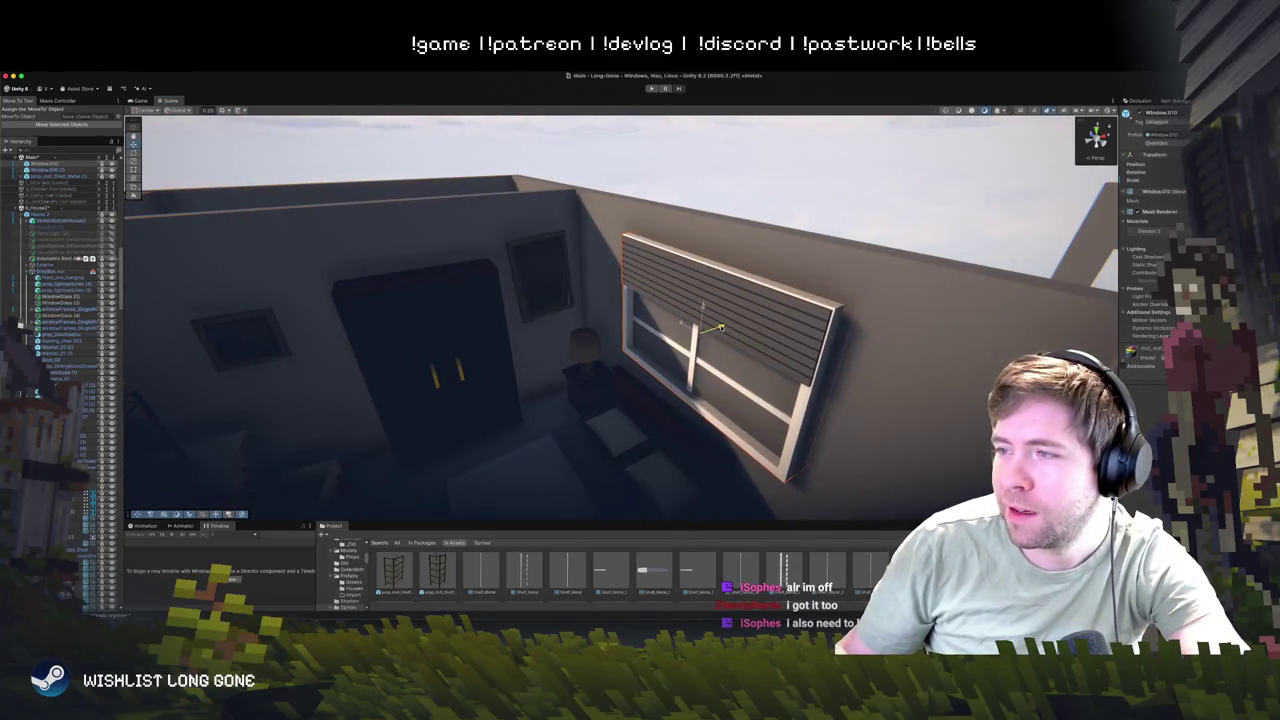
click(784, 182)
mouse_move(784, 182)
mouse_down()
mouse_move(663, 229)
mouse_move(657, 197)
mouse_move(646, 209)
mouse_move(657, 300)
mouse_move(673, 321)
mouse_move(700, 320)
mouse_move(528, 277)
mouse_move(633, 195)
mouse_move(643, 230)
mouse_move(502, 195)
mouse_move(442, 207)
mouse_move(466, 281)
mouse_move(639, 228)
mouse_move(606, 203)
mouse_up()
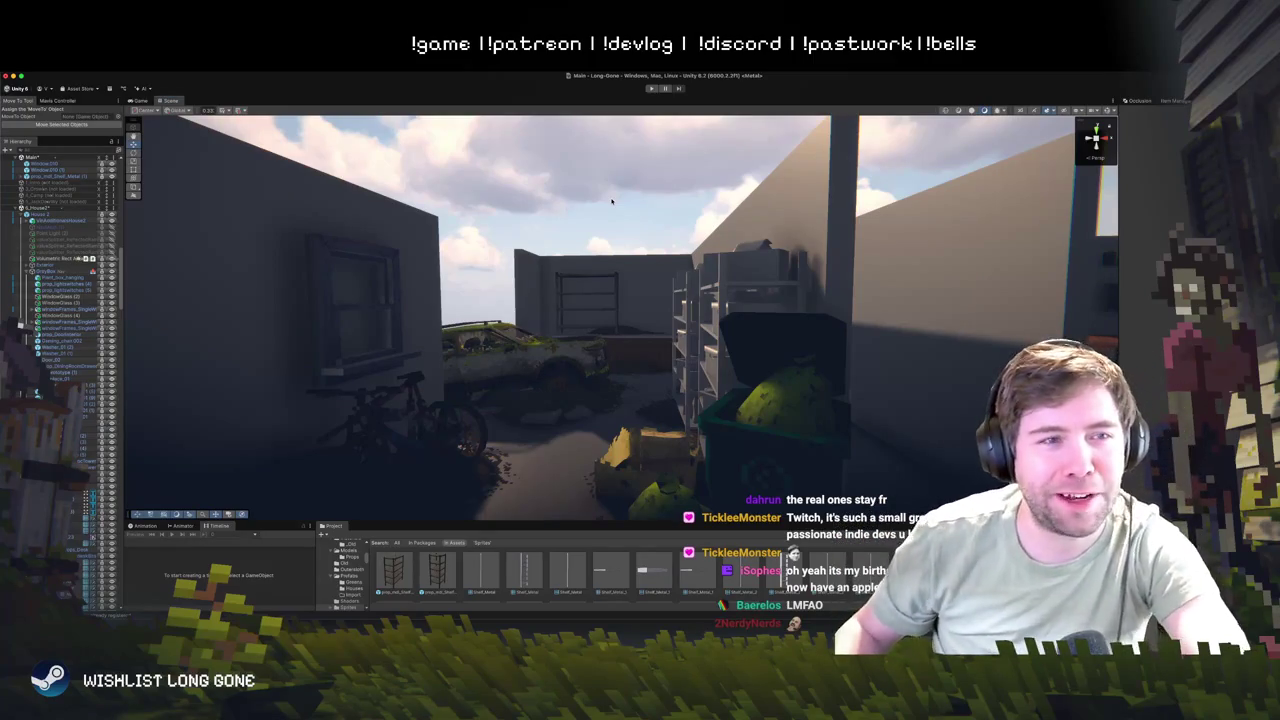
- Raise the kitchen back-wall window slightly along its Y axis
mouse_move(549, 311)
mouse_down()
mouse_move(646, 335)
mouse_move(620, 343)
mouse_move(660, 180)
mouse_up()
click(600, 352)
click(660, 180)
drag(638, 333, 590, 330)
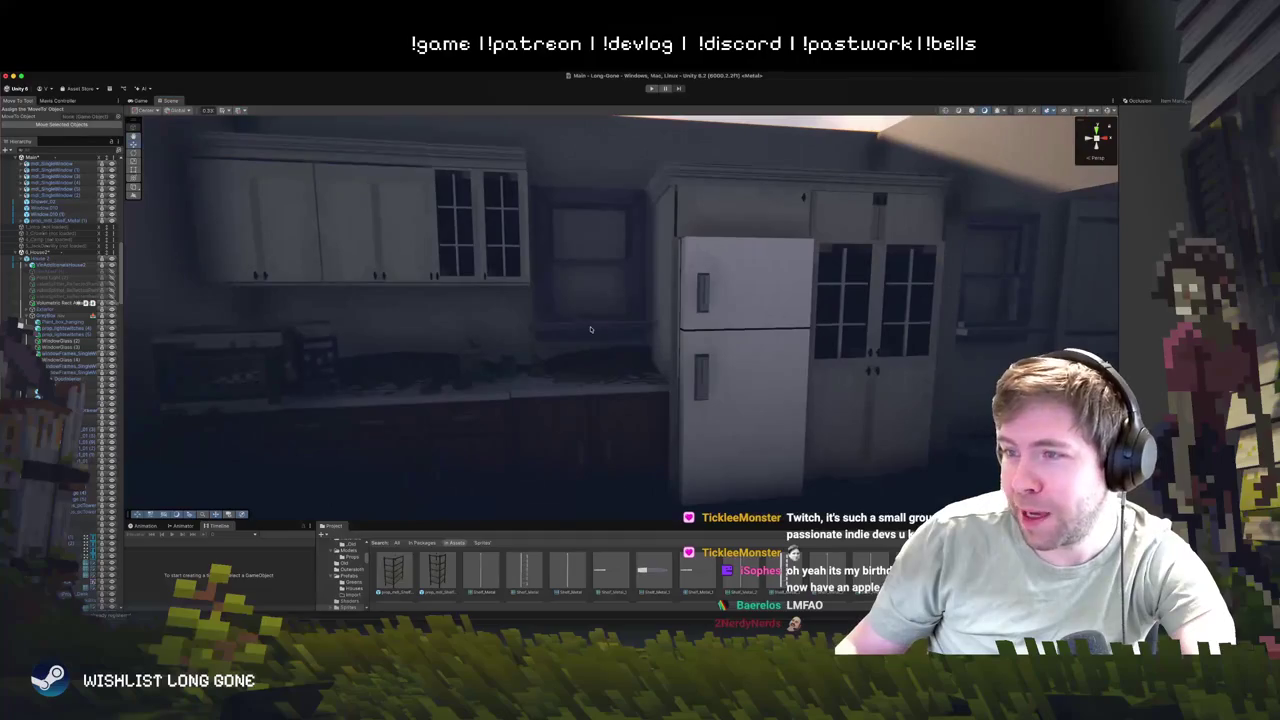
click(590, 330)
drag(590, 236, 590, 227)
- Select the fridge, then the upper wall cabinet, and bring the browser forward
drag(622, 302, 654, 294)
click(510, 183)
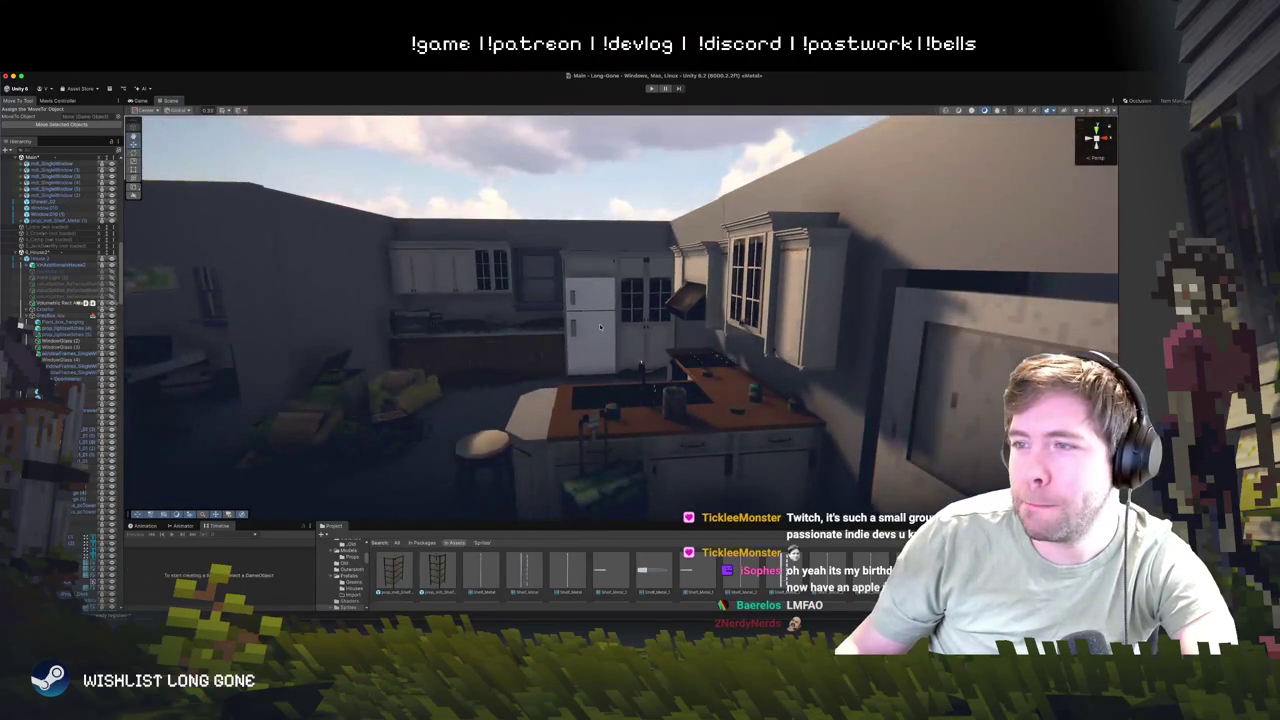
drag(600, 327, 599, 311)
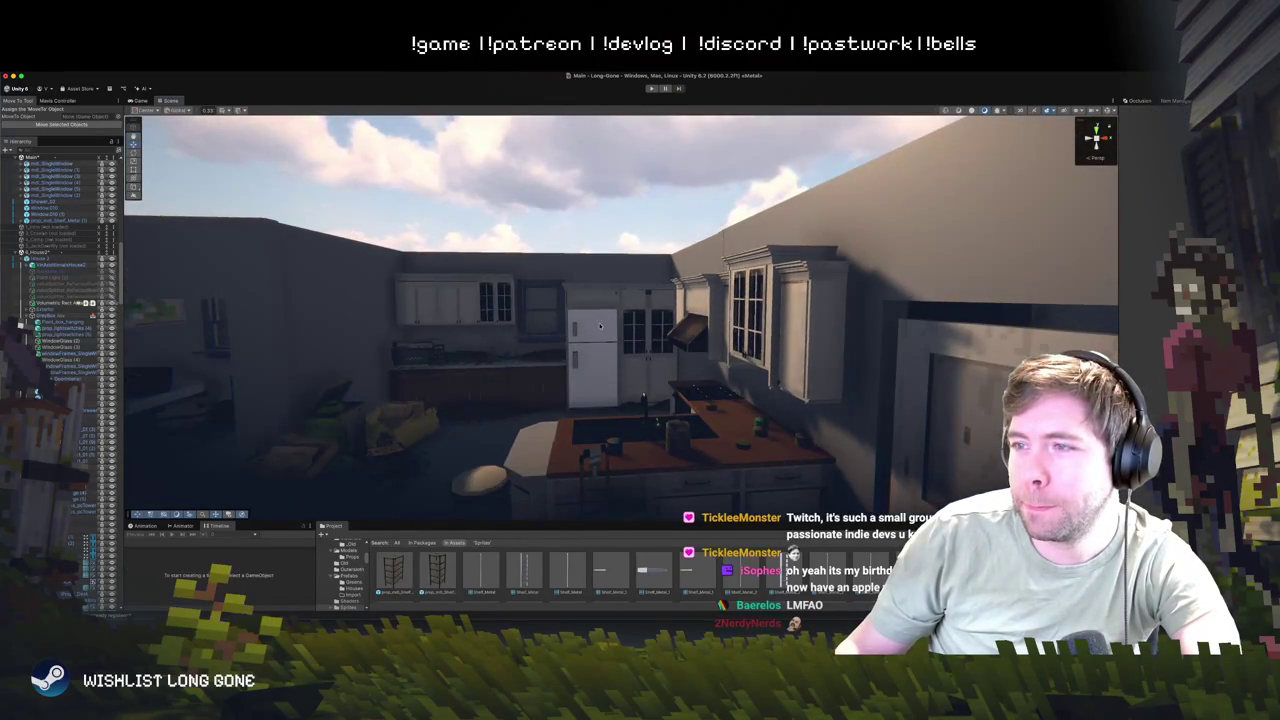
click(600, 326)
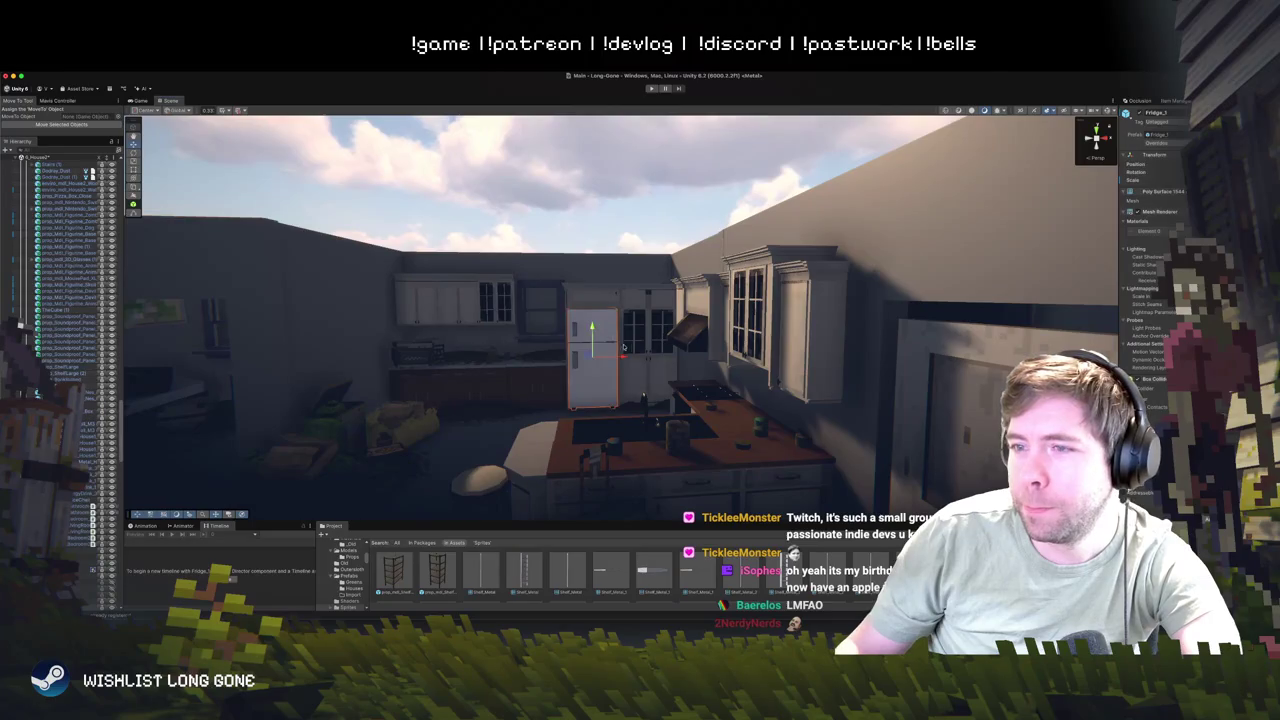
click(414, 314)
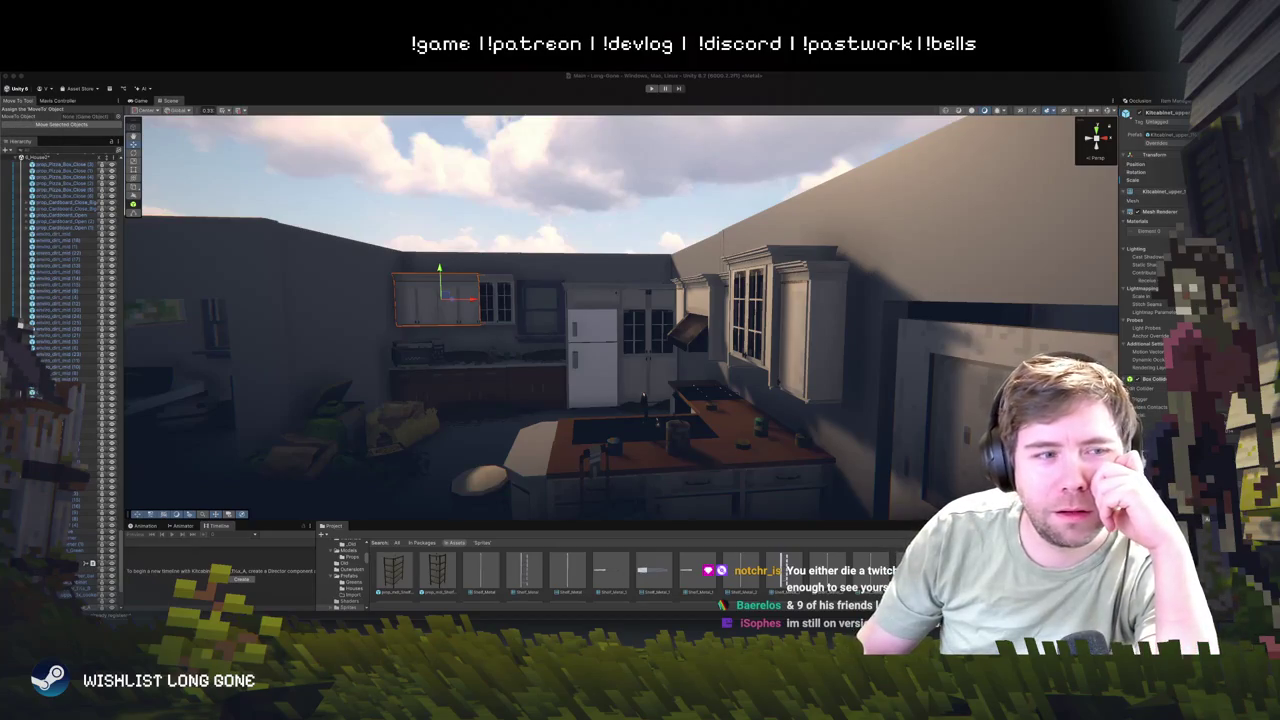
key(super+Tab)
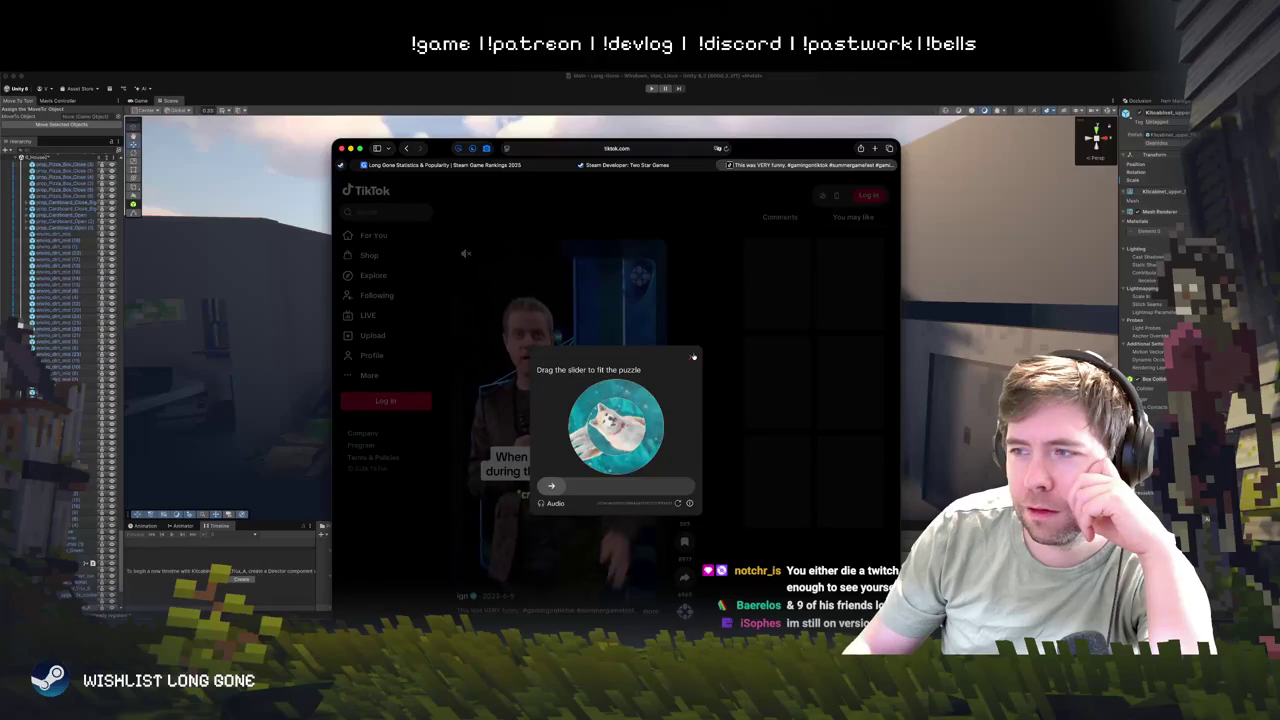
- Close TikTok's slider puzzle, unmute the video, and drag Safari mostly off-screen
click(693, 356)
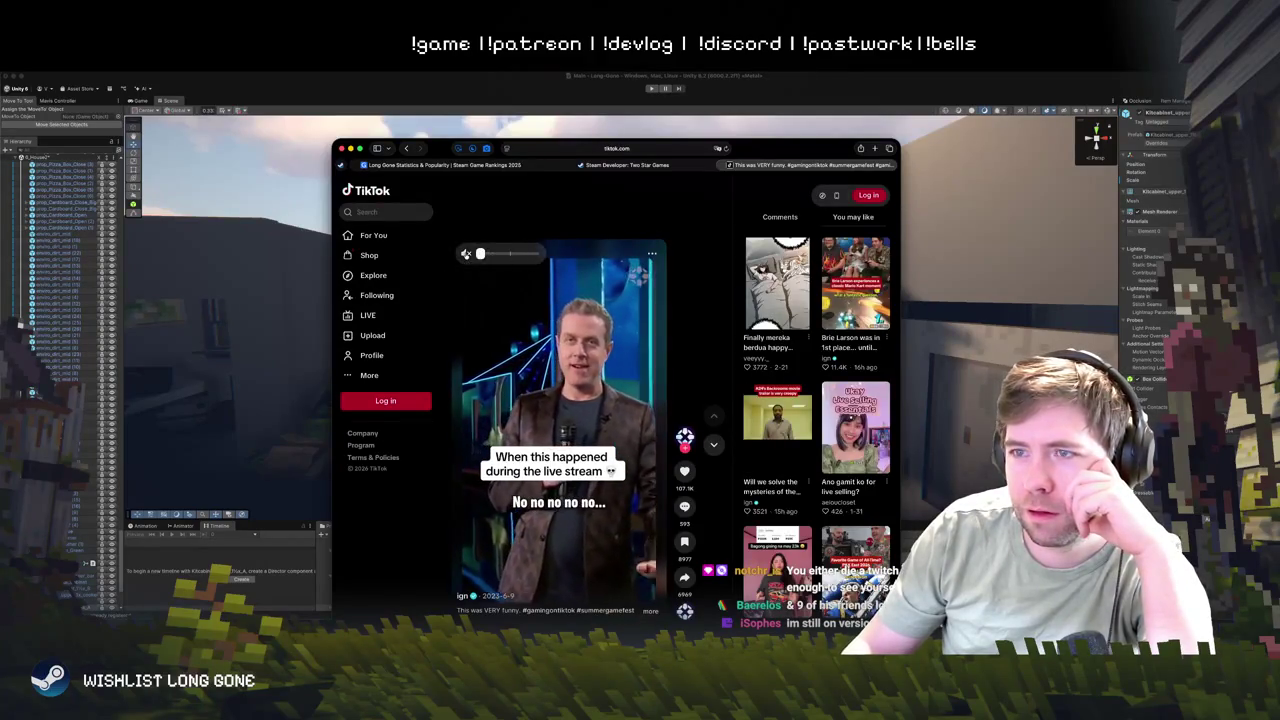
click(466, 254)
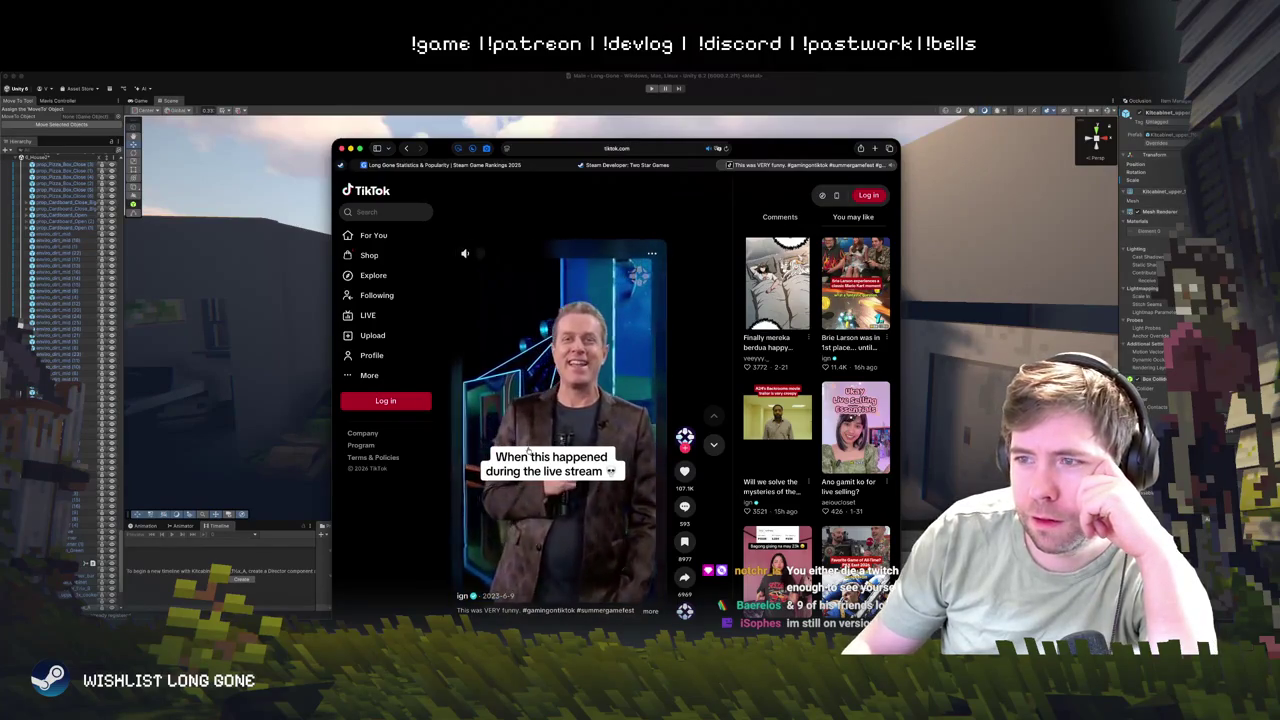
drag(823, 151, 25, 168)
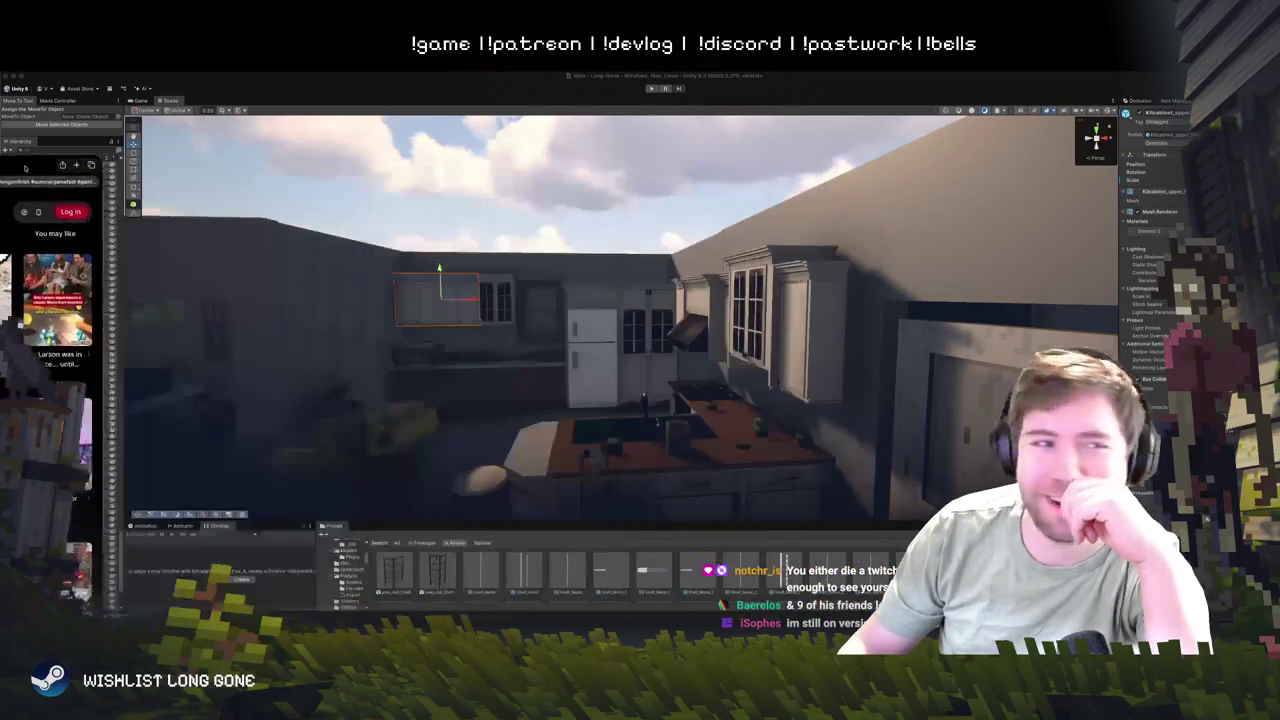
- Push Safari fully out of view, deselect the cabinet, and fly back to a living-room picture frame
click(20, 325)
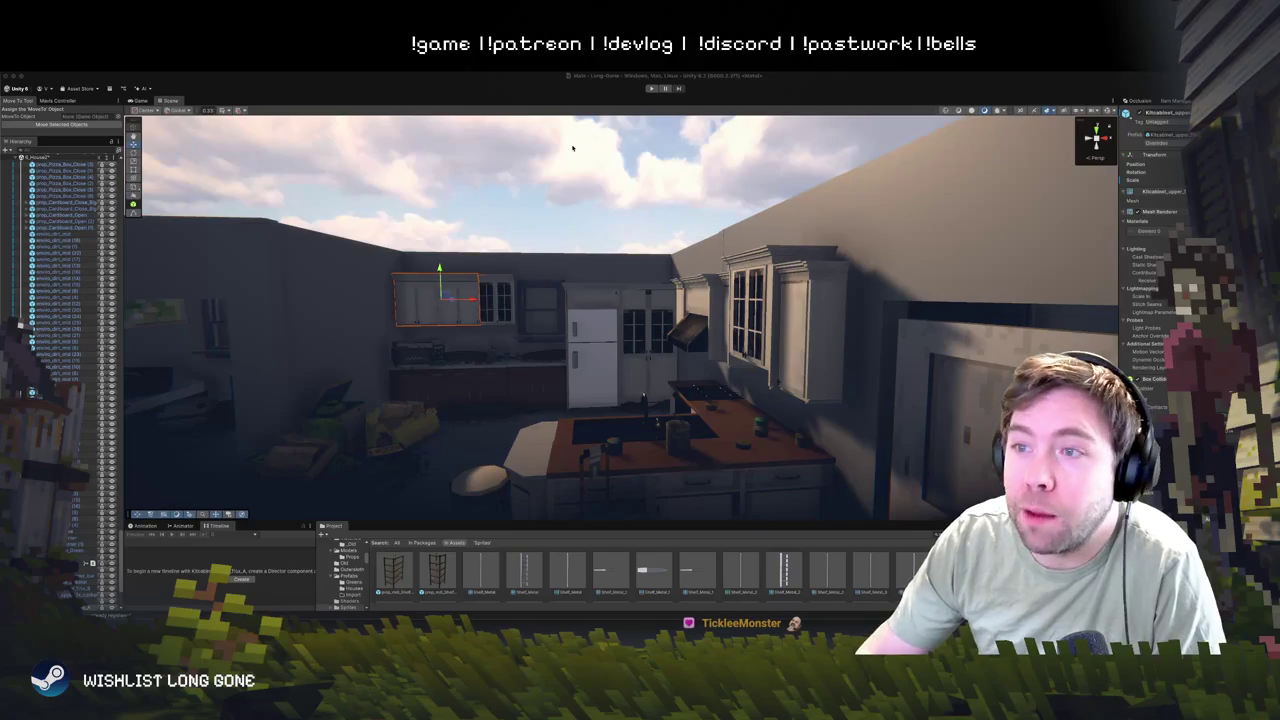
click(600, 180)
drag(600, 180, 578, 315)
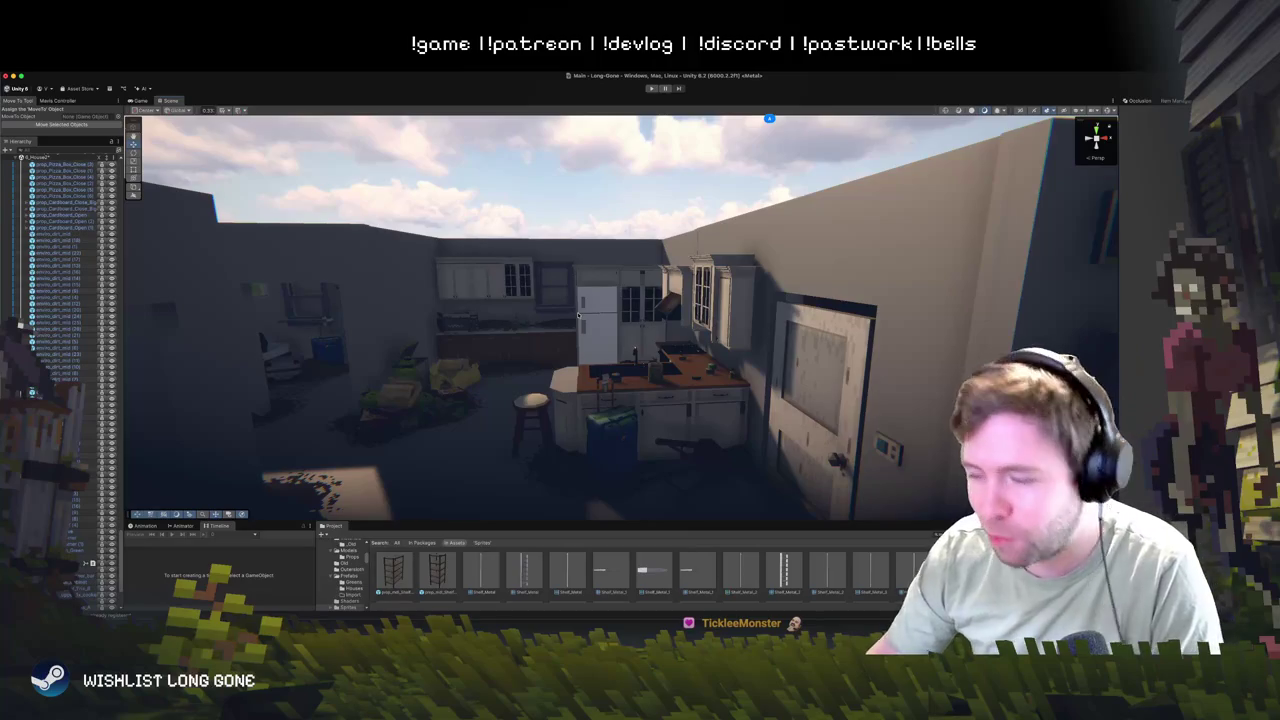
mouse_move(578, 315)
mouse_down()
mouse_move(577, 281)
mouse_move(572, 330)
mouse_up()
click(613, 268)
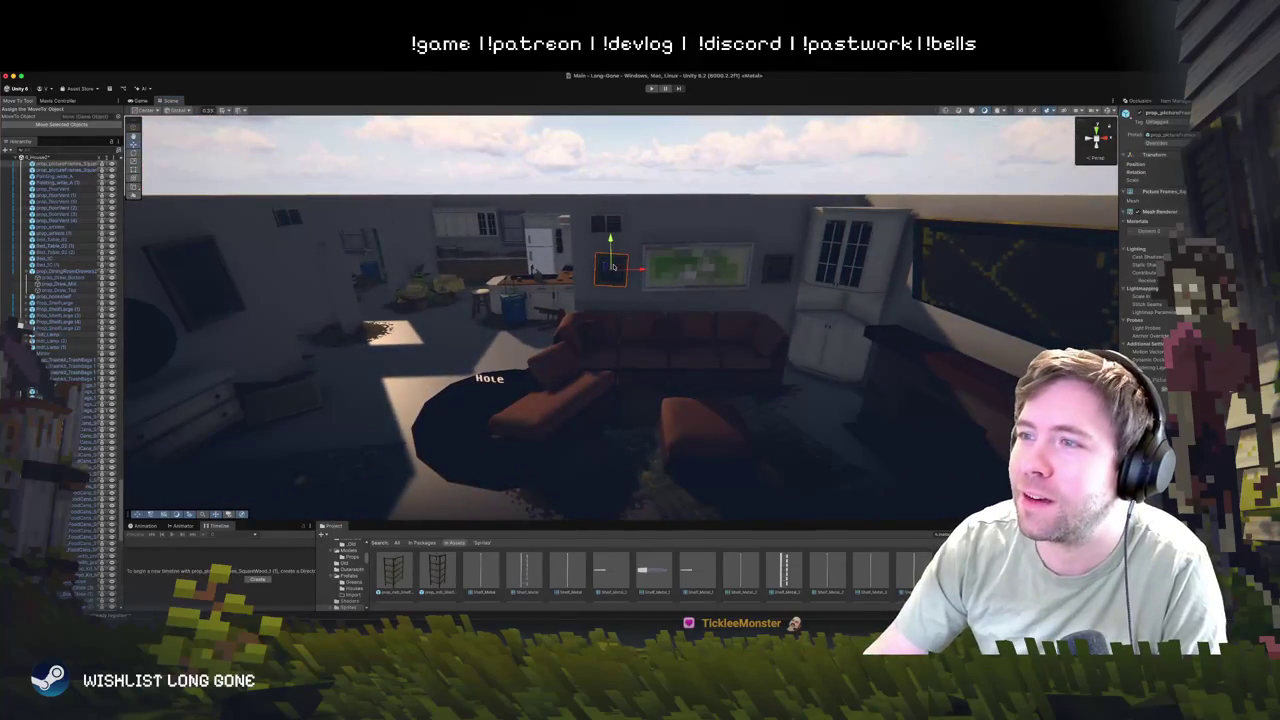
- From a lower view, slide the flat square picture-frame prop to the right
shift+click(778, 268)
mouse_move(778, 268)
mouse_down()
mouse_move(751, 211)
mouse_move(766, 277)
mouse_move(757, 316)
mouse_move(731, 283)
mouse_up()
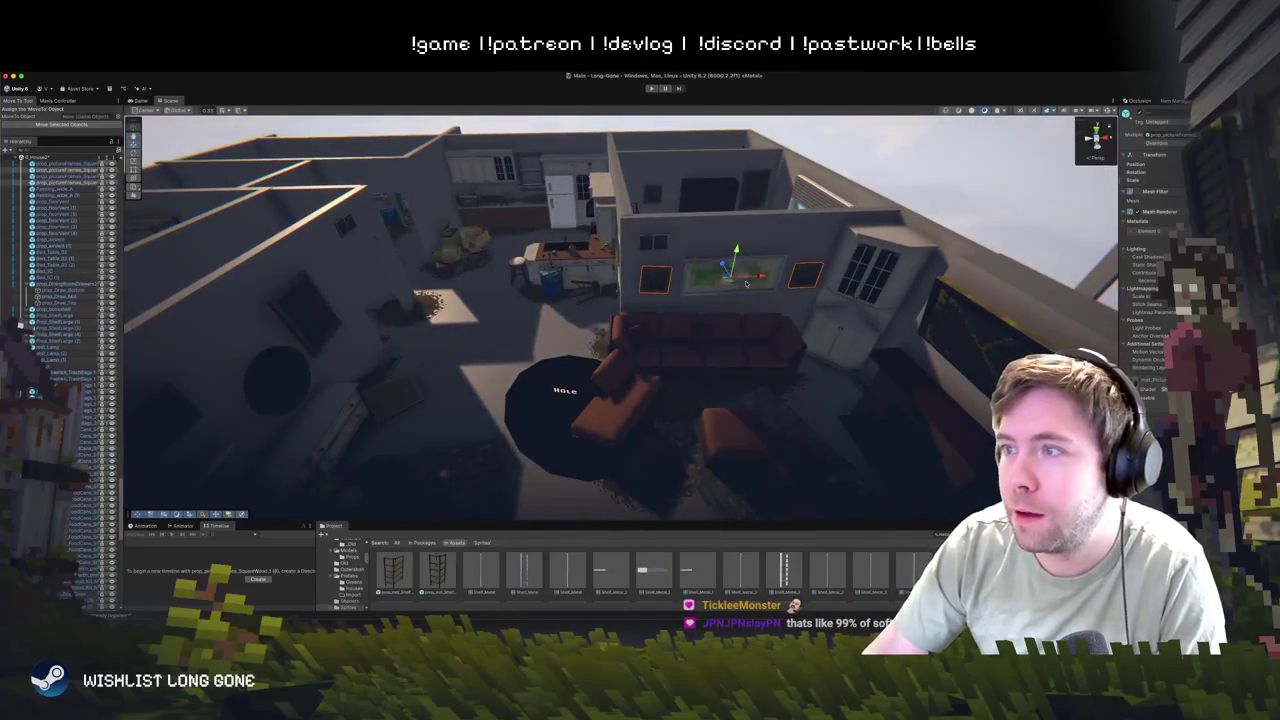
mouse_move(340, 240)
mouse_down()
mouse_move(285, 246)
mouse_move(343, 270)
mouse_move(129, 372)
mouse_up()
click(236, 404)
mouse_move(211, 416)
mouse_down()
mouse_move(335, 405)
mouse_move(300, 308)
mouse_move(425, 385)
mouse_move(463, 383)
mouse_move(490, 488)
mouse_up()
- Frame the square prop on the counter and rotate it slightly
key(f)
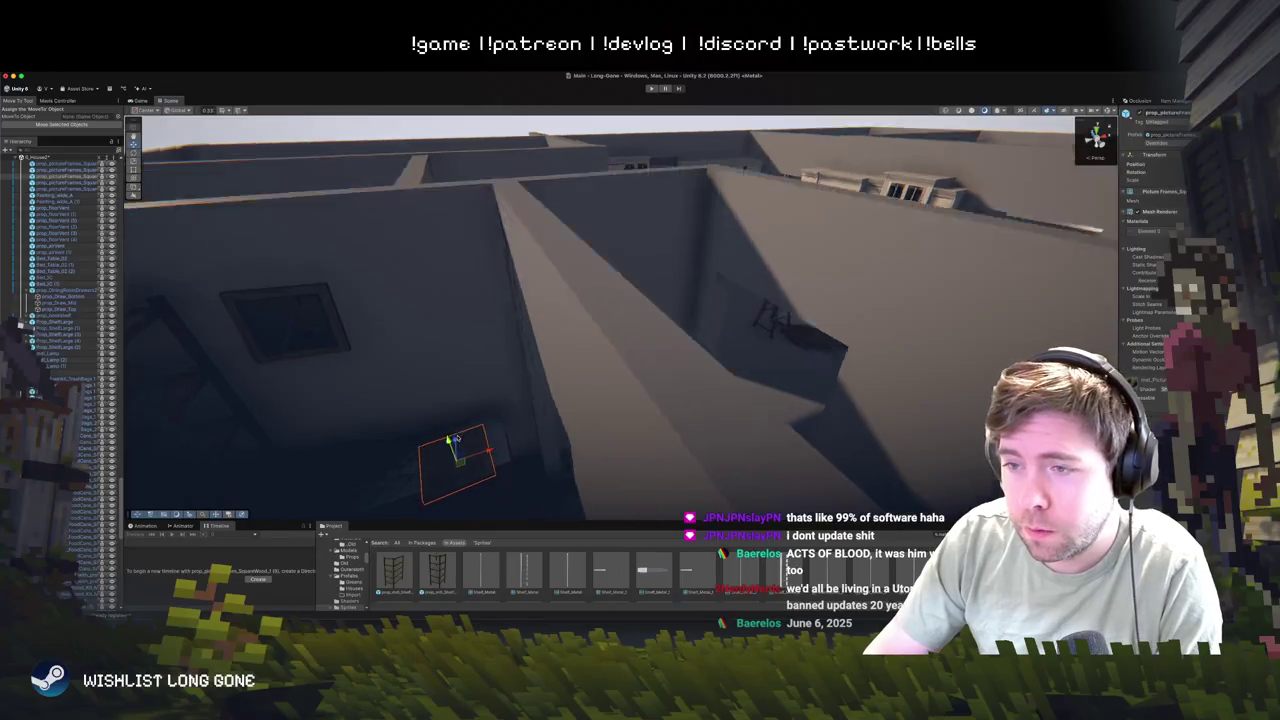
scroll(612, 330, down, 2)
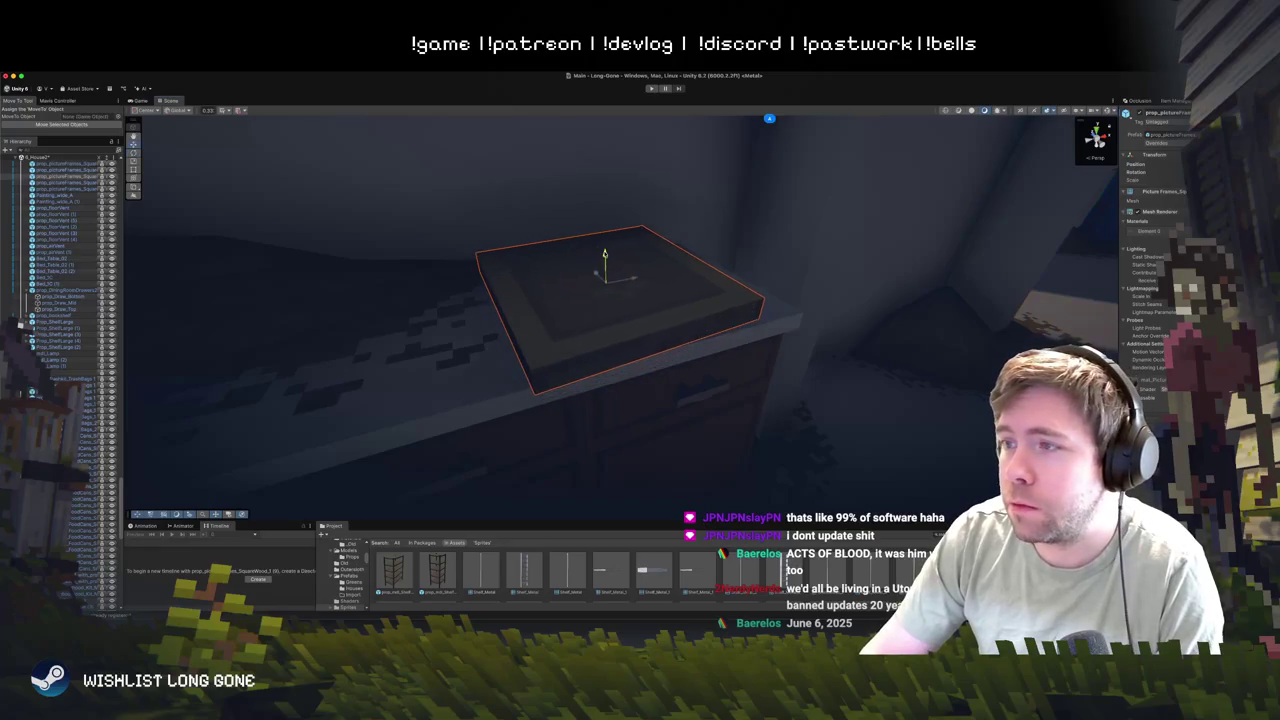
key(e)
mouse_move(584, 270)
mouse_down()
mouse_move(592, 307)
mouse_move(600, 234)
mouse_move(623, 240)
mouse_move(592, 347)
mouse_move(624, 368)
mouse_up()
key(w)
- Zoom and orbit to inspect the room with the mossy car and shelves
scroll(627, 367, down, 10)
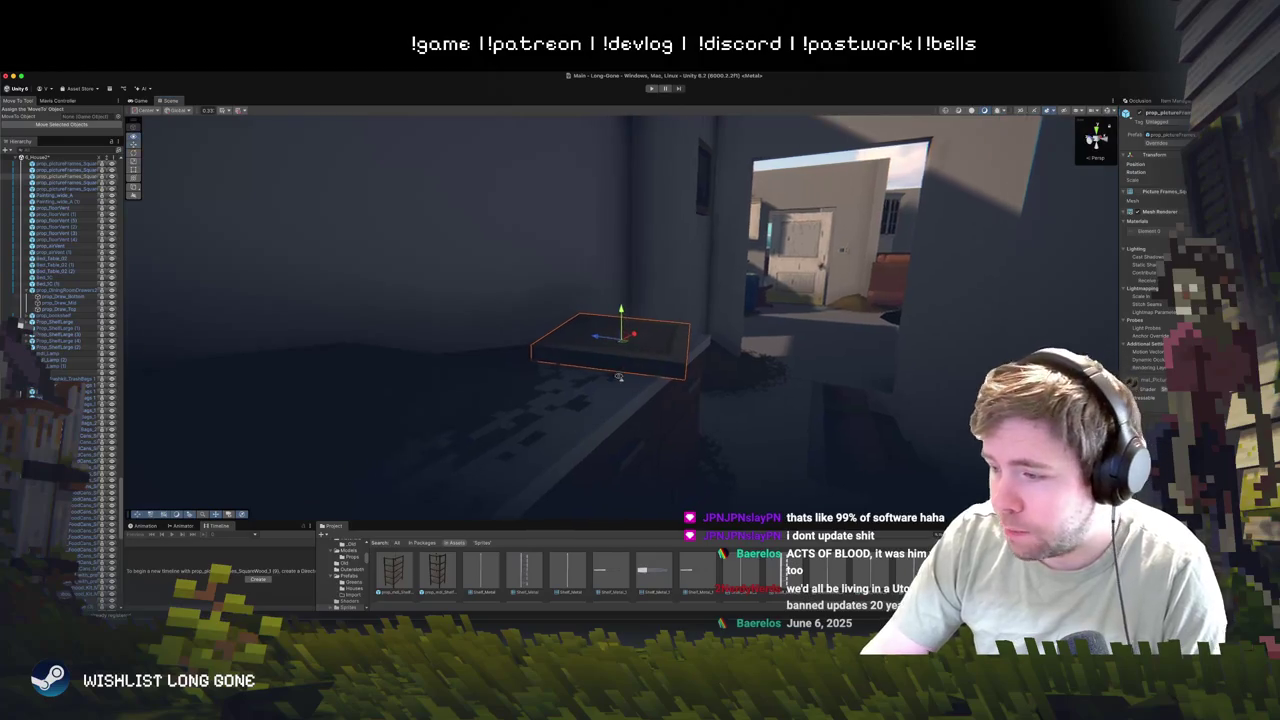
scroll(520, 350, up, 2)
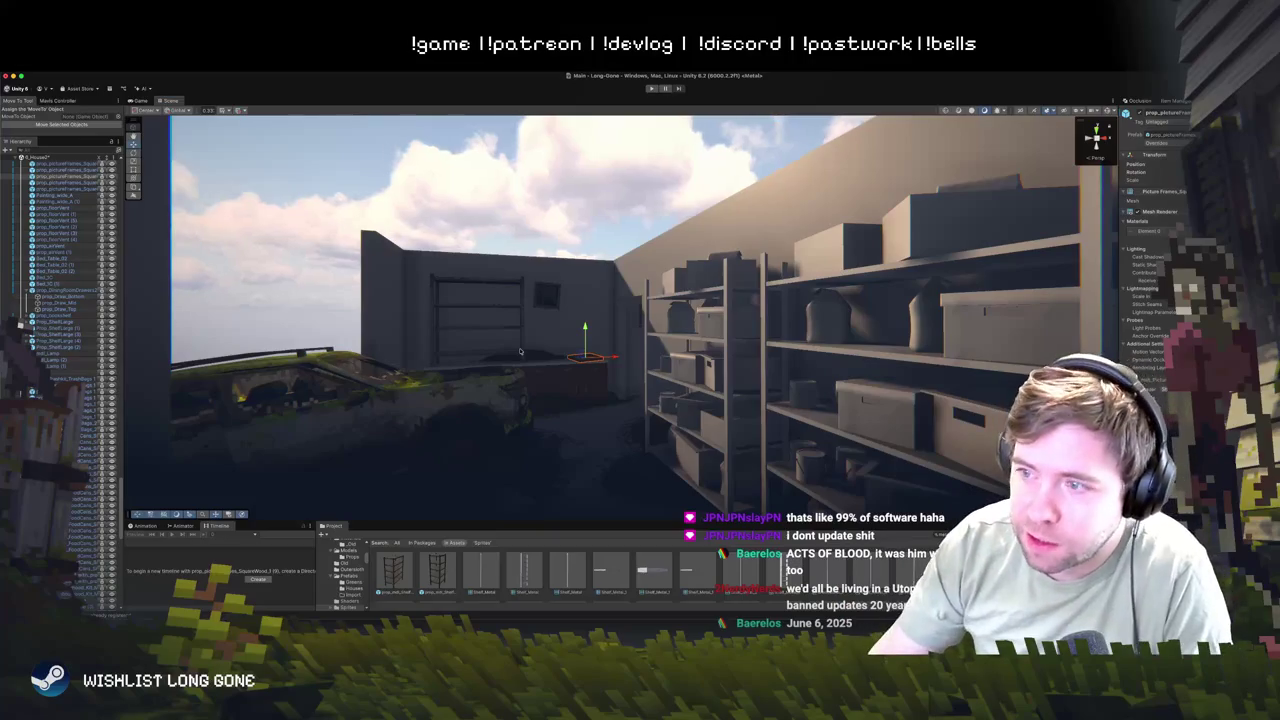
scroll(685, 316, up, 5)
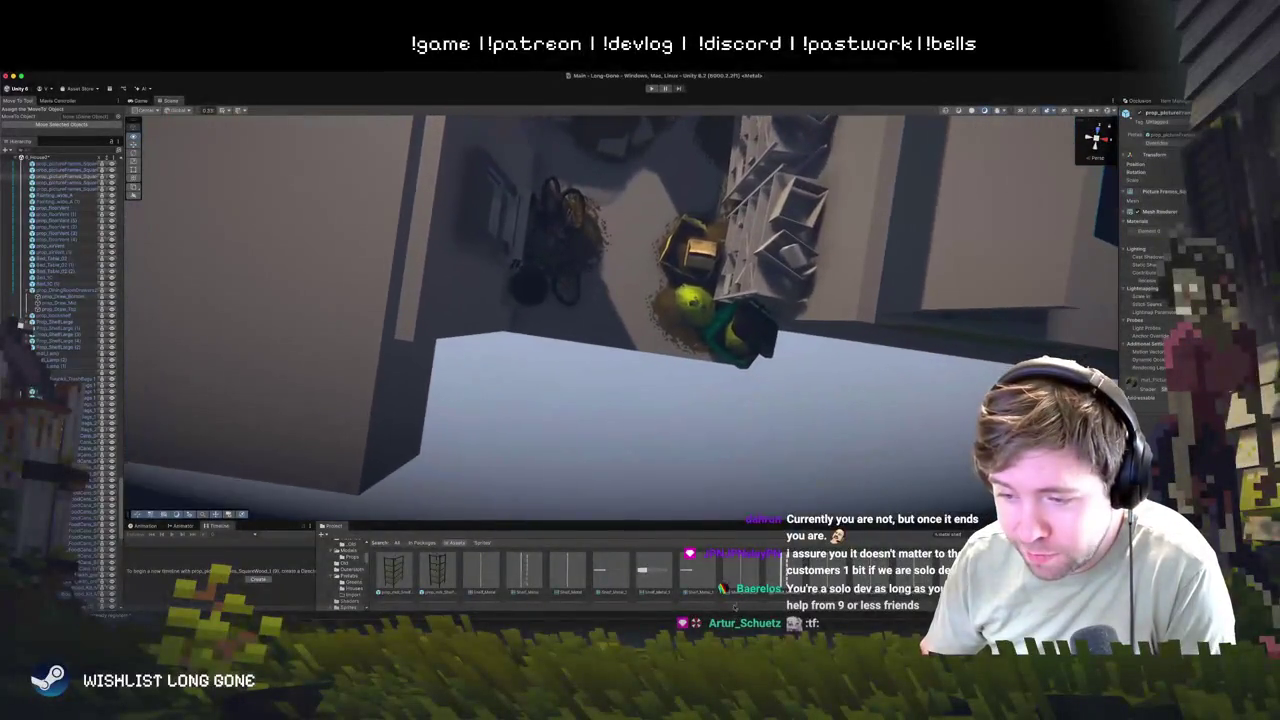
scroll(695, 456, up, 5)
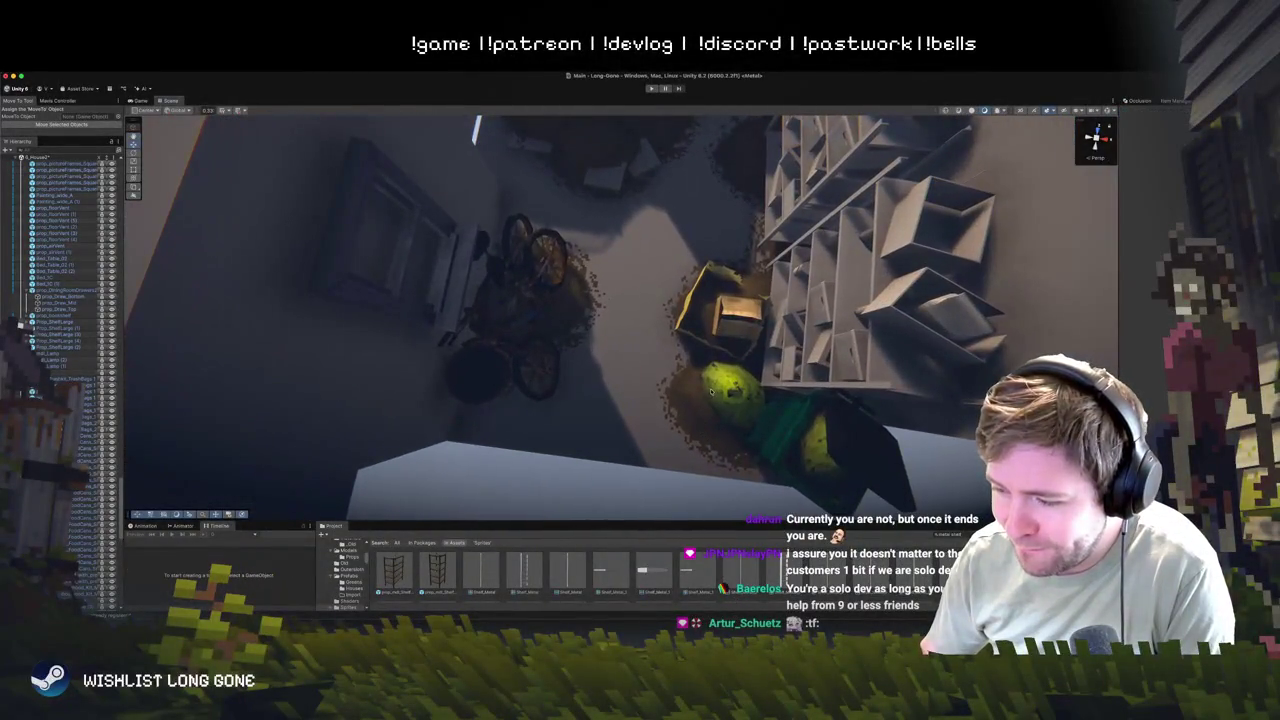
drag(723, 383, 734, 257)
scroll(734, 257, down, 5)
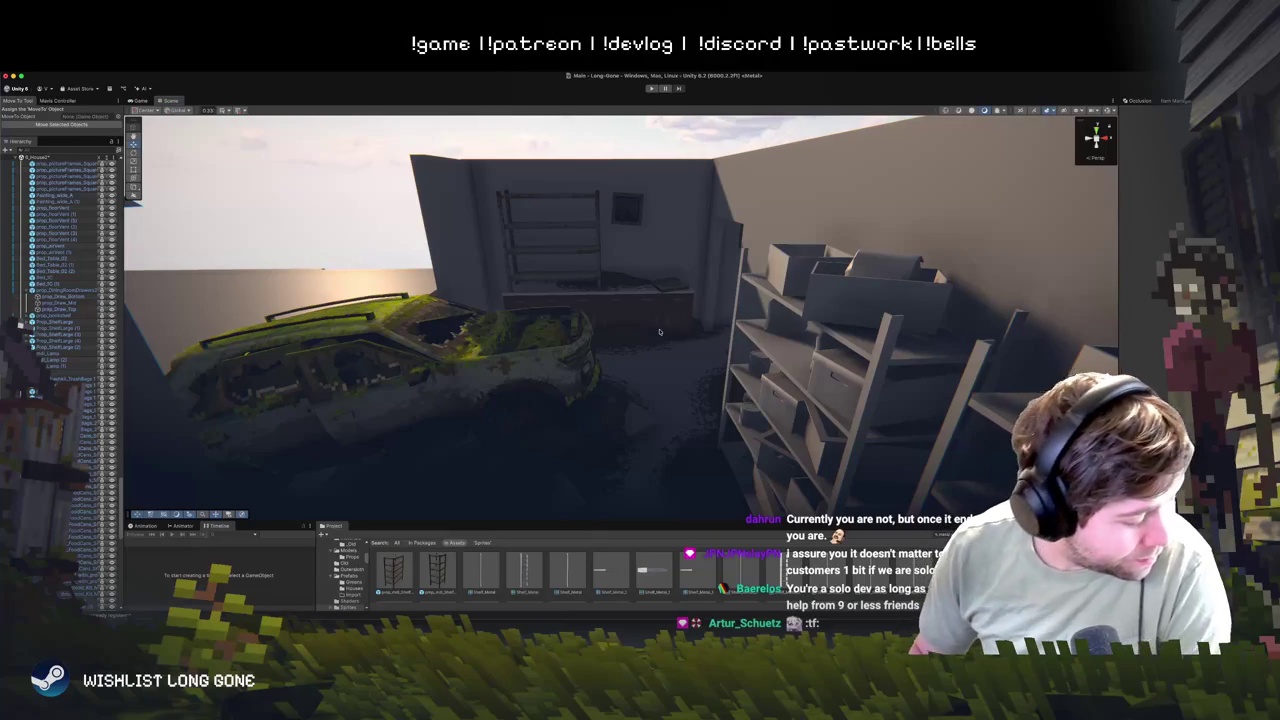
scroll(663, 362, up, 10)
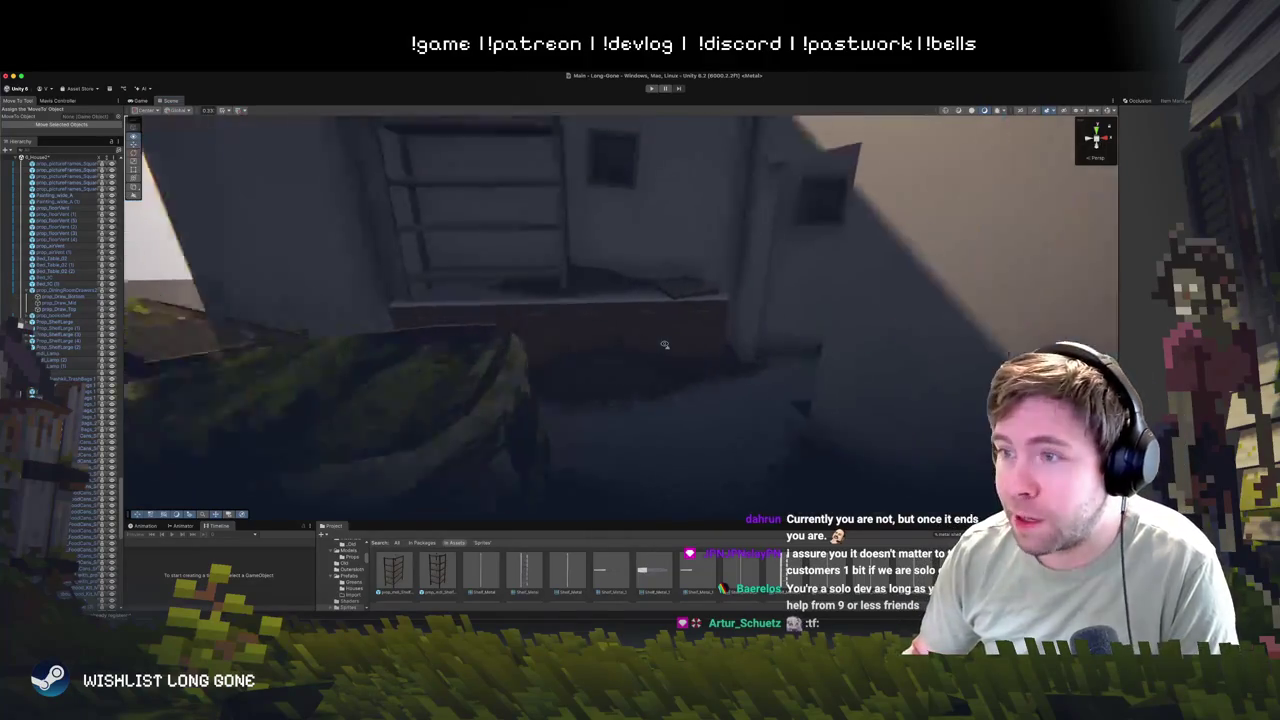
scroll(659, 316, down, 10)
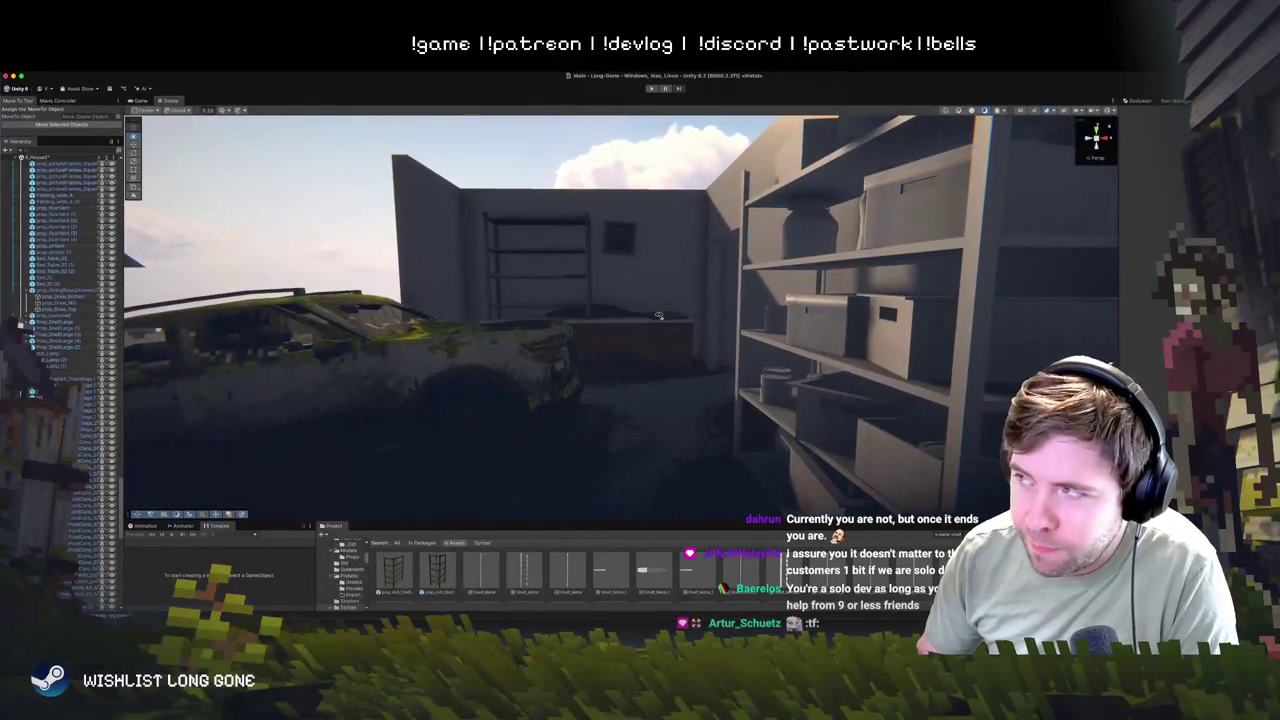
scroll(659, 316, up, 6)
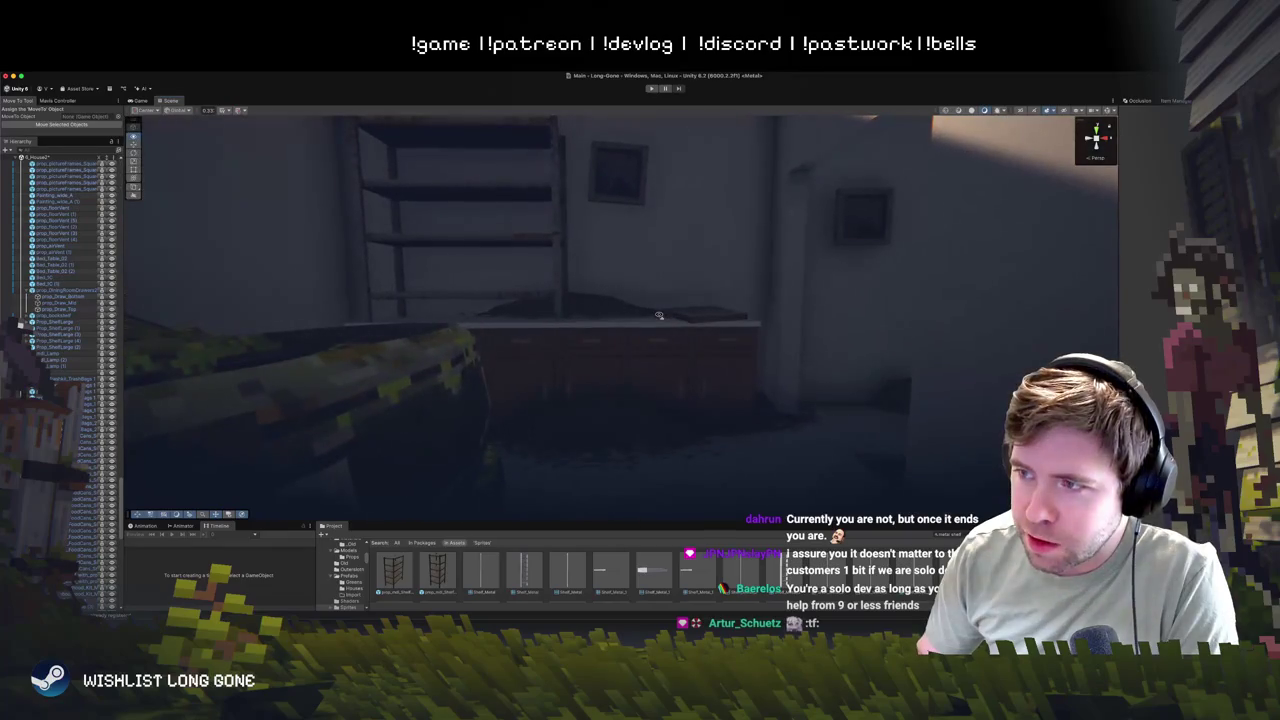
mouse_move(659, 316)
mouse_down()
mouse_move(680, 367)
mouse_move(687, 353)
mouse_up()
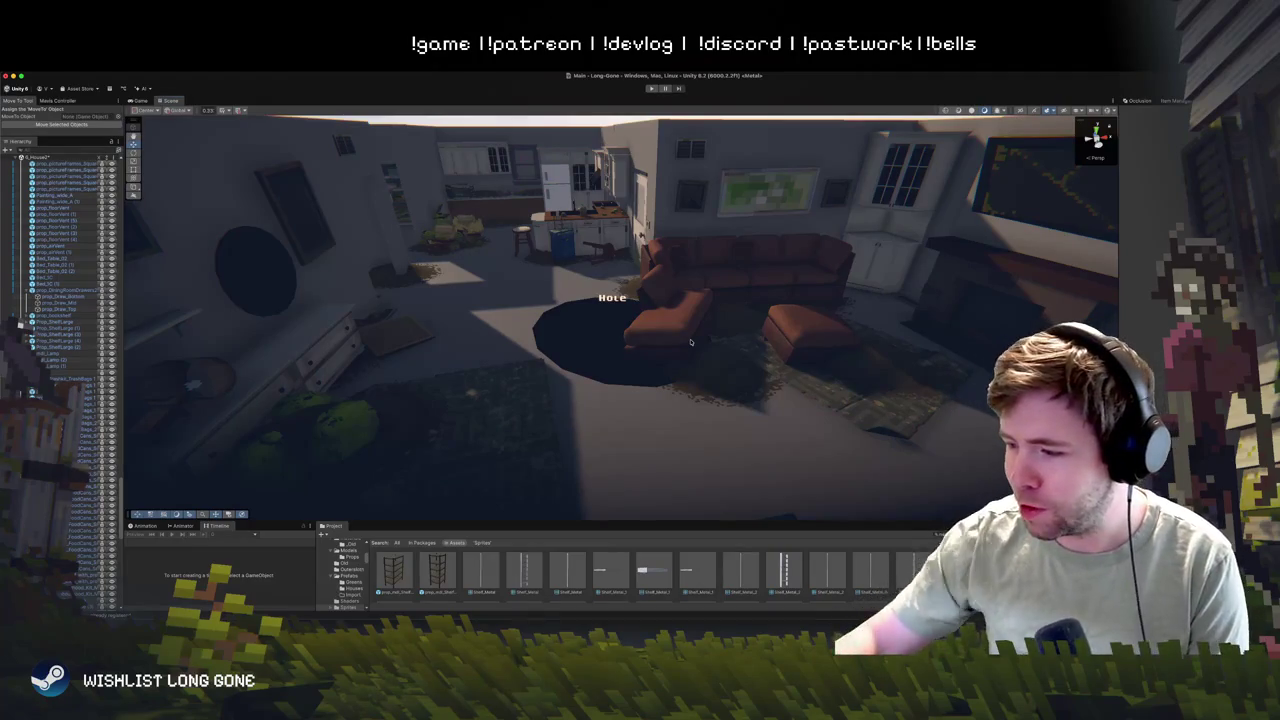
- Fly from the living room past the bedside table and select the blue suitcase by the island
mouse_move(516, 366)
mouse_down()
mouse_move(545, 300)
mouse_move(573, 398)
mouse_move(597, 370)
mouse_move(606, 471)
mouse_move(771, 400)
mouse_move(749, 428)
mouse_up()
click(734, 346)
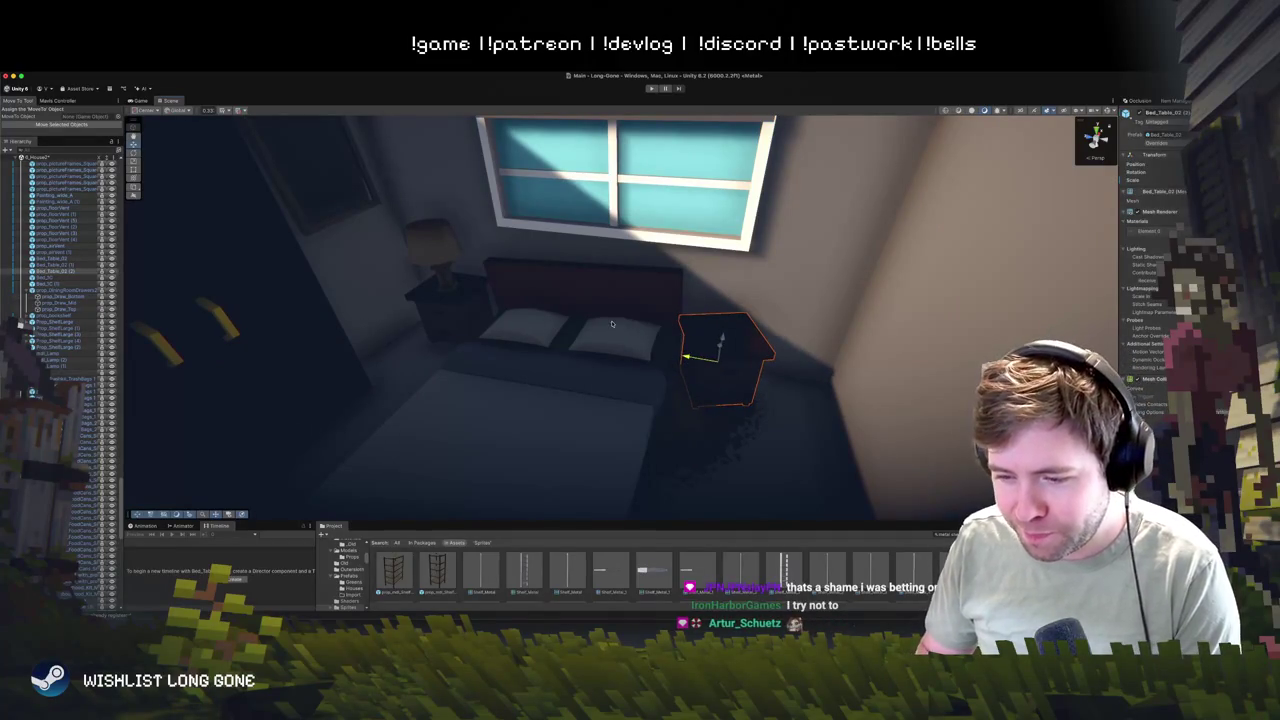
mouse_move(569, 307)
mouse_down()
mouse_move(625, 388)
mouse_move(582, 238)
mouse_move(600, 251)
mouse_move(641, 371)
mouse_move(626, 366)
mouse_move(643, 417)
mouse_up()
click(641, 371)
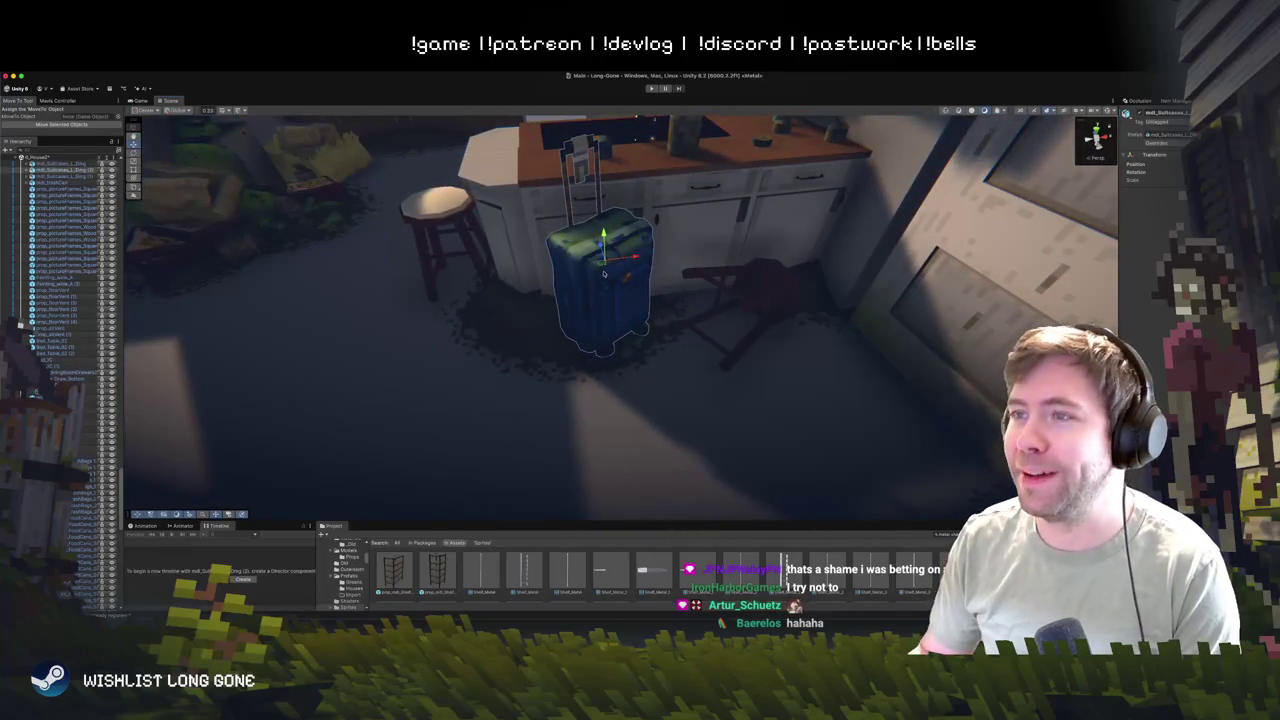
- Move the blue suitcase beside the bedroom dresser, then off it toward the door
click(980, 276)
drag(800, 318, 759, 271)
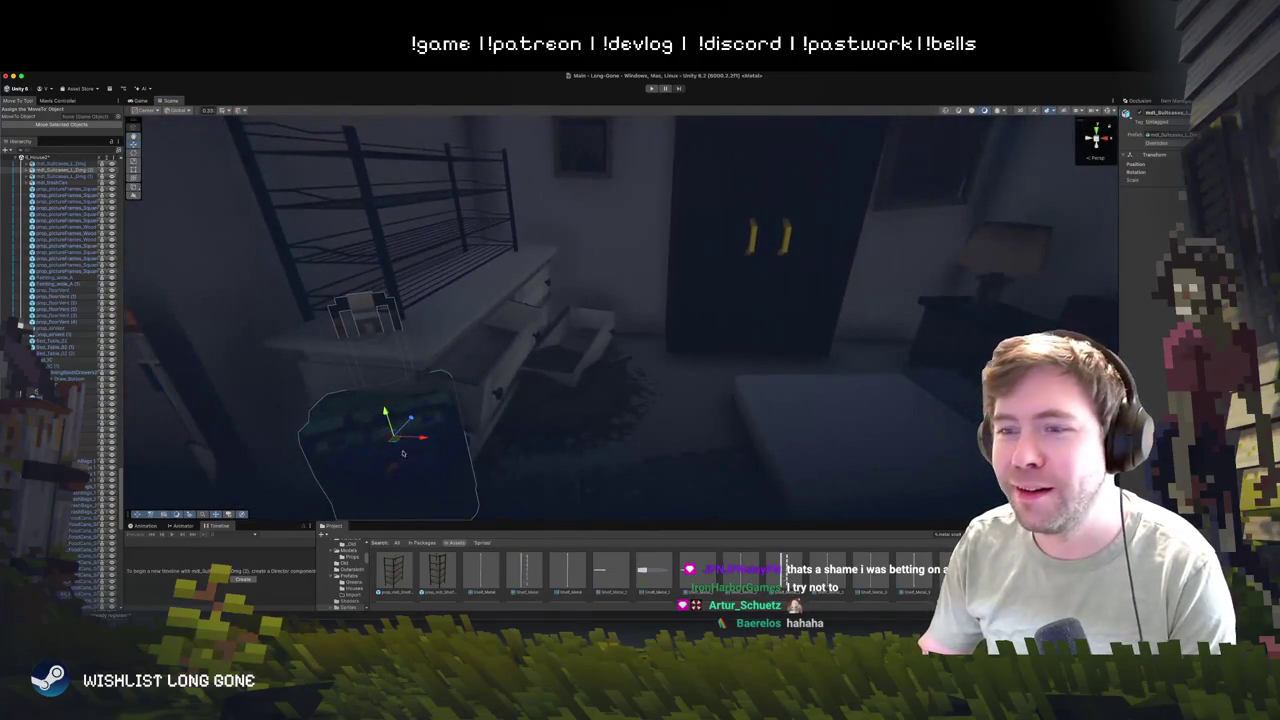
click(658, 282)
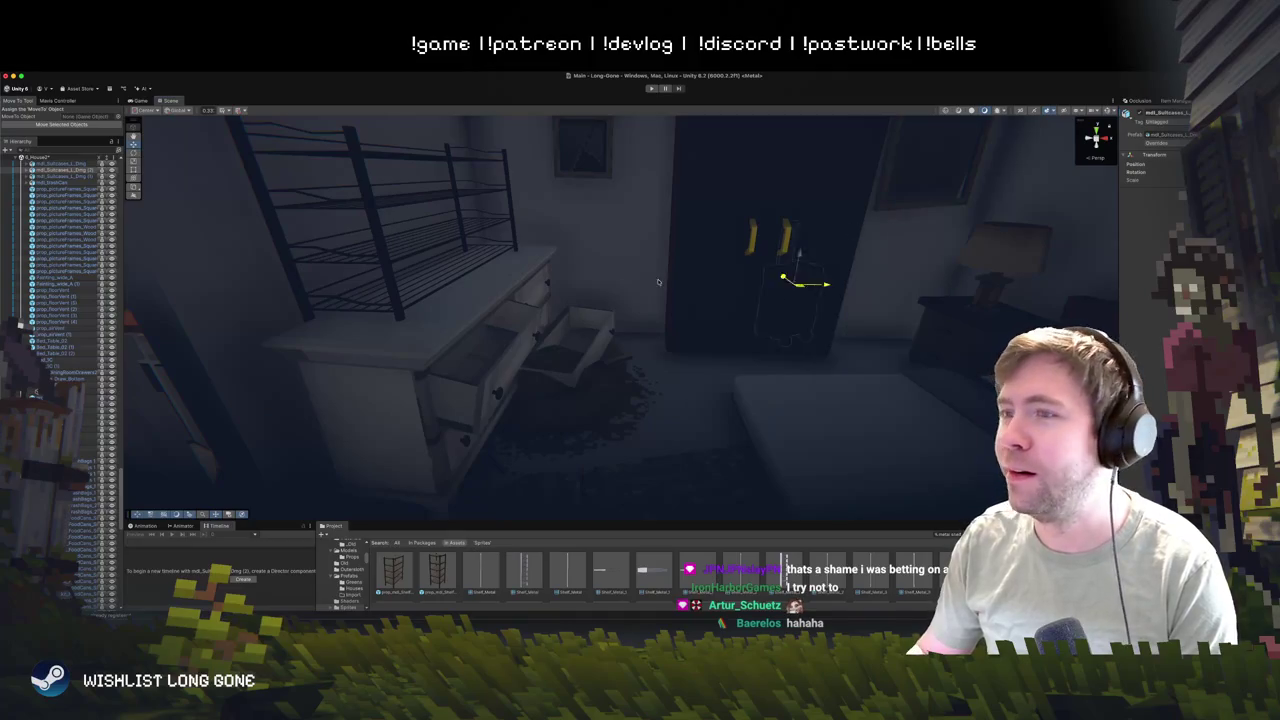
drag(645, 306, 642, 292)
mouse_move(650, 348)
mouse_down()
mouse_move(707, 370)
mouse_move(711, 351)
mouse_move(571, 345)
mouse_move(830, 380)
mouse_up()
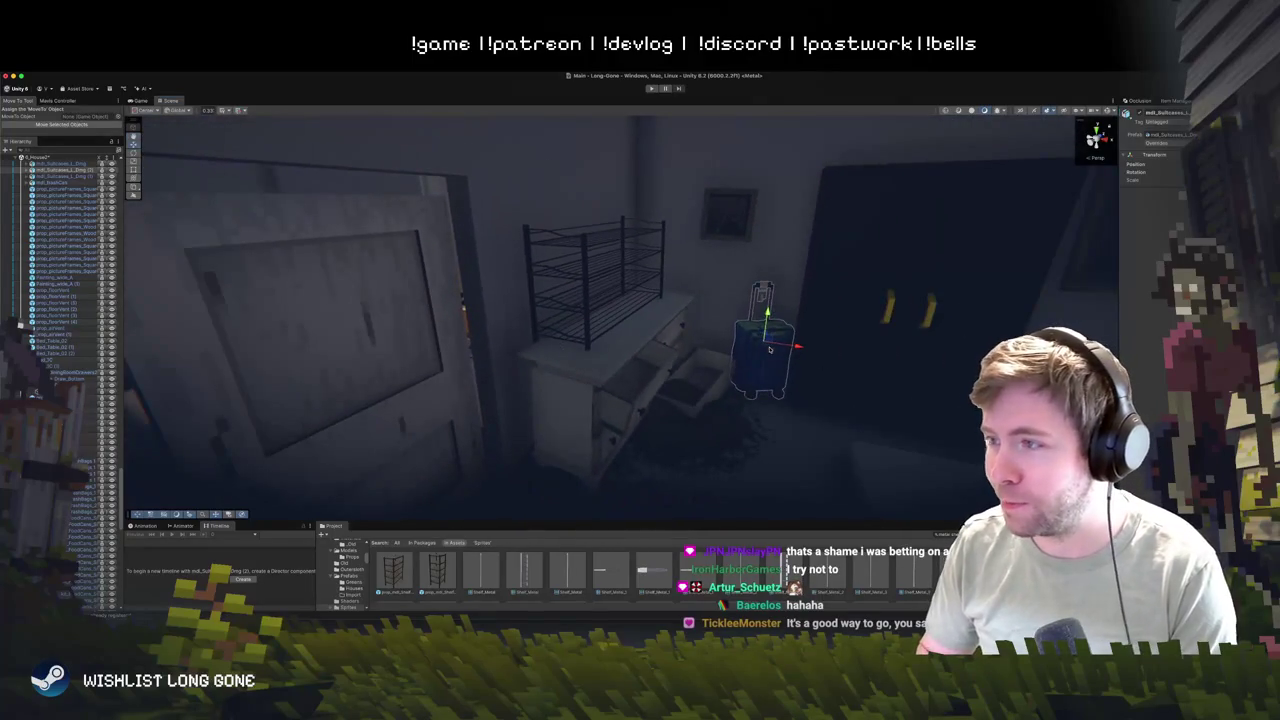
drag(771, 346, 385, 353)
- Frame the suitcase, drag it to the wall by the fridge, and delete it
key(f)
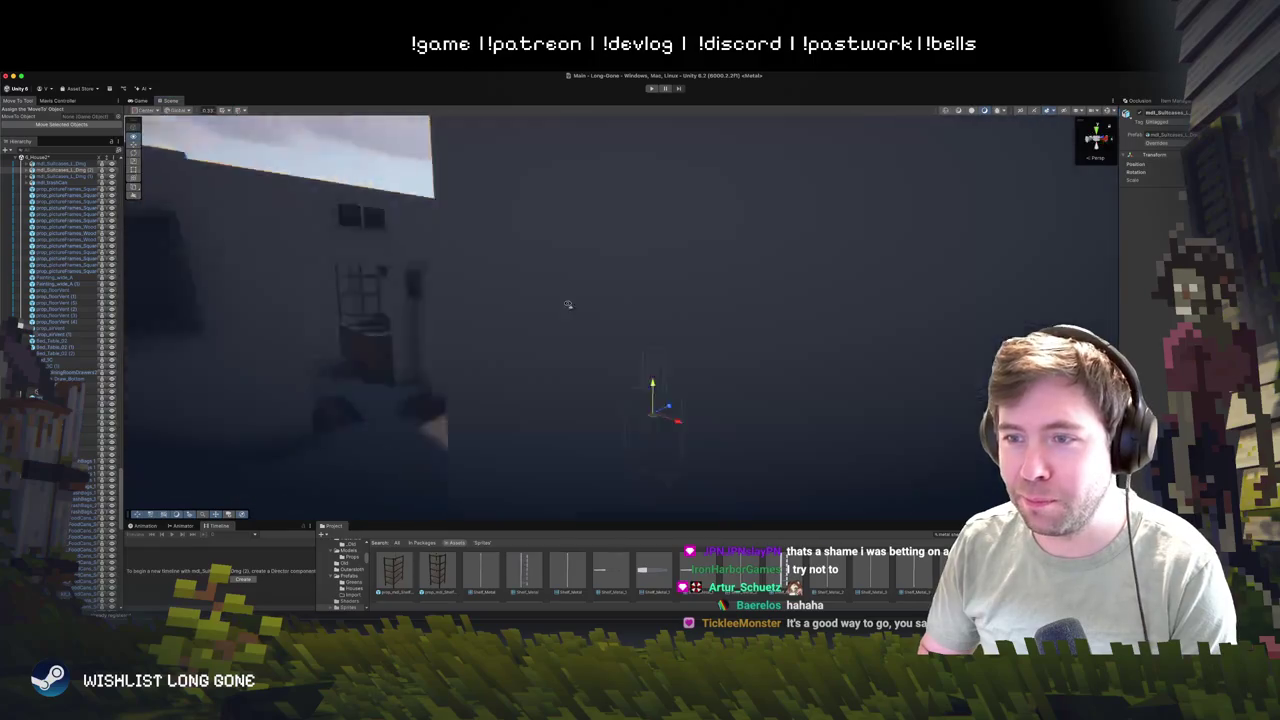
mouse_move(643, 318)
mouse_down()
mouse_move(391, 310)
mouse_move(286, 245)
mouse_move(214, 251)
mouse_move(524, 204)
mouse_move(620, 405)
mouse_move(586, 397)
mouse_move(648, 395)
mouse_move(669, 317)
mouse_move(669, 391)
mouse_move(644, 467)
mouse_move(653, 486)
mouse_move(657, 382)
mouse_up()
key(Delete)
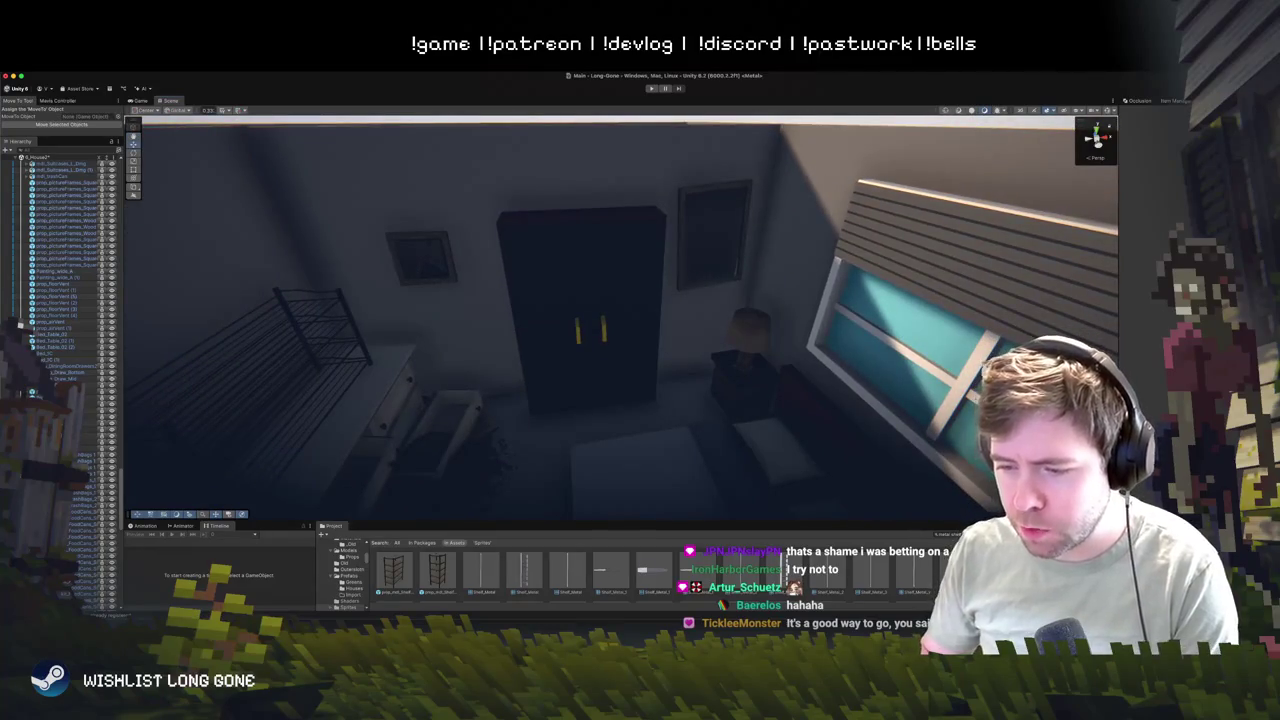
mouse_move(631, 442)
mouse_down()
mouse_move(580, 449)
mouse_move(630, 410)
mouse_up()
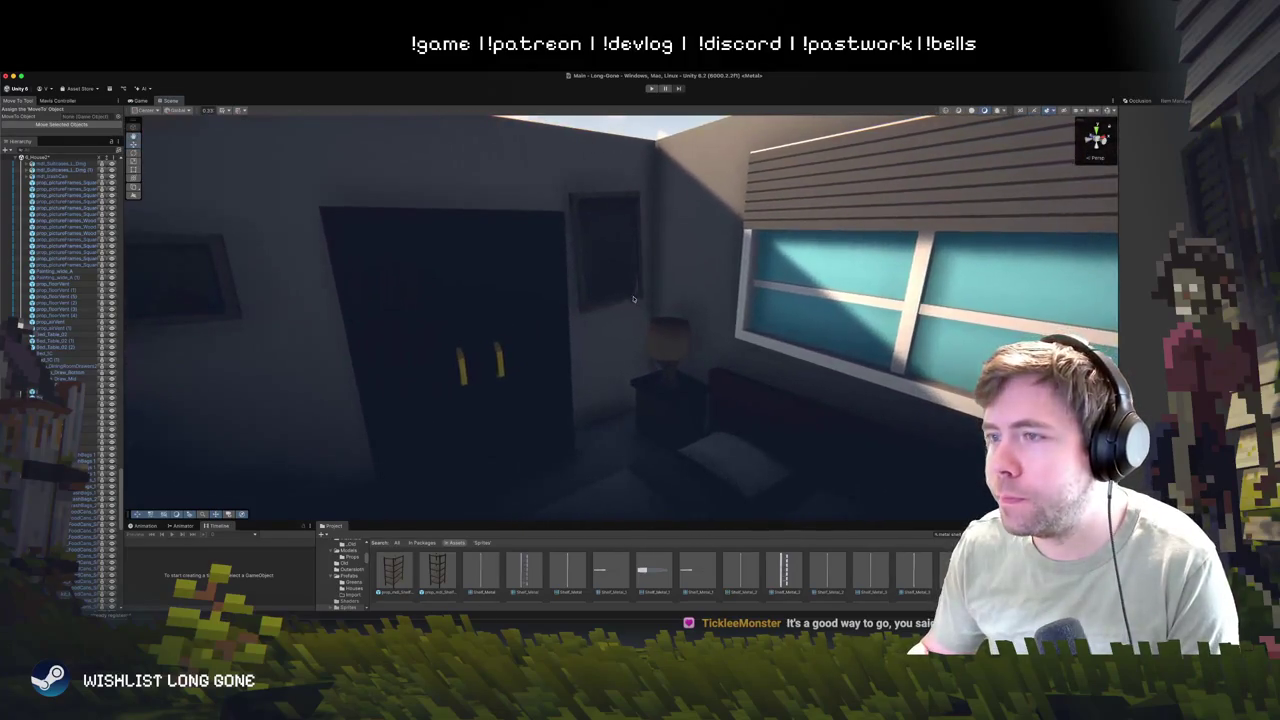
click(640, 308)
mouse_move(613, 302)
mouse_down()
mouse_move(618, 419)
mouse_move(644, 438)
mouse_move(490, 372)
mouse_move(710, 440)
mouse_move(660, 405)
mouse_move(560, 288)
mouse_move(560, 305)
mouse_move(562, 267)
mouse_move(605, 225)
mouse_up()
click(607, 222)
mouse_move(607, 305)
mouse_down()
mouse_move(654, 252)
mouse_move(727, 313)
mouse_up()
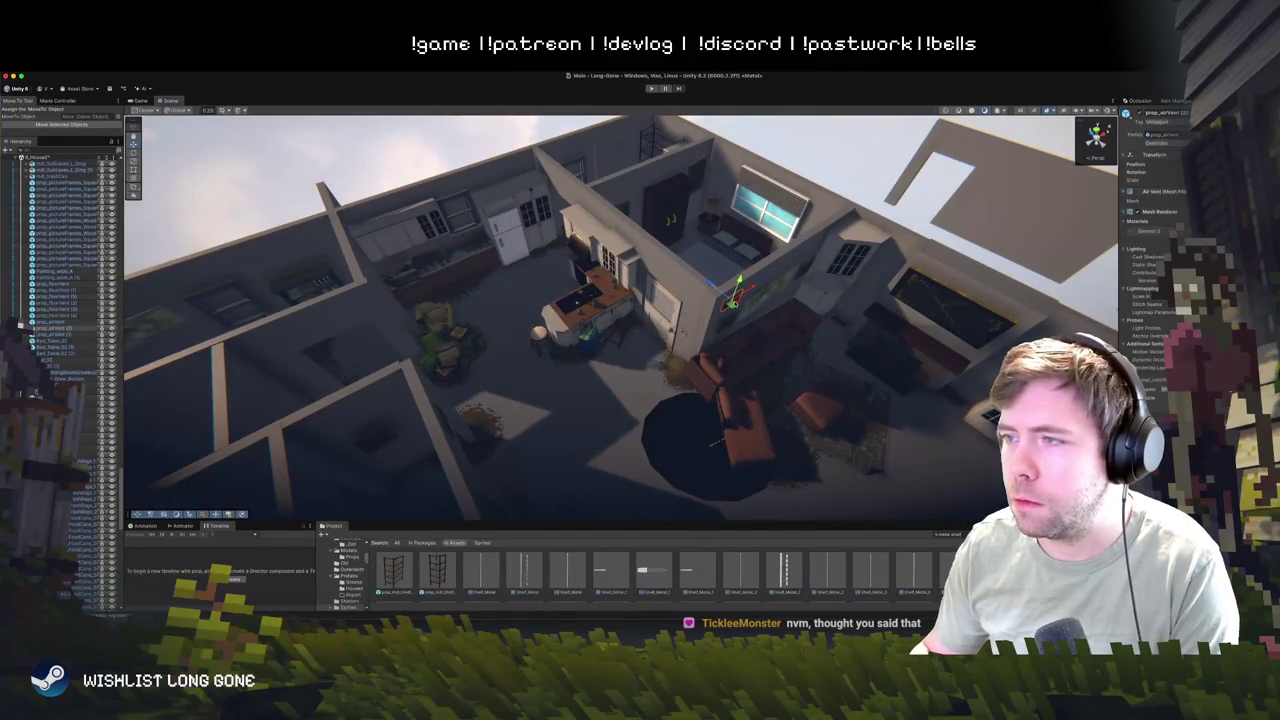
- From a top-down view, shift the small wall lamp slightly right and down
click(655, 283)
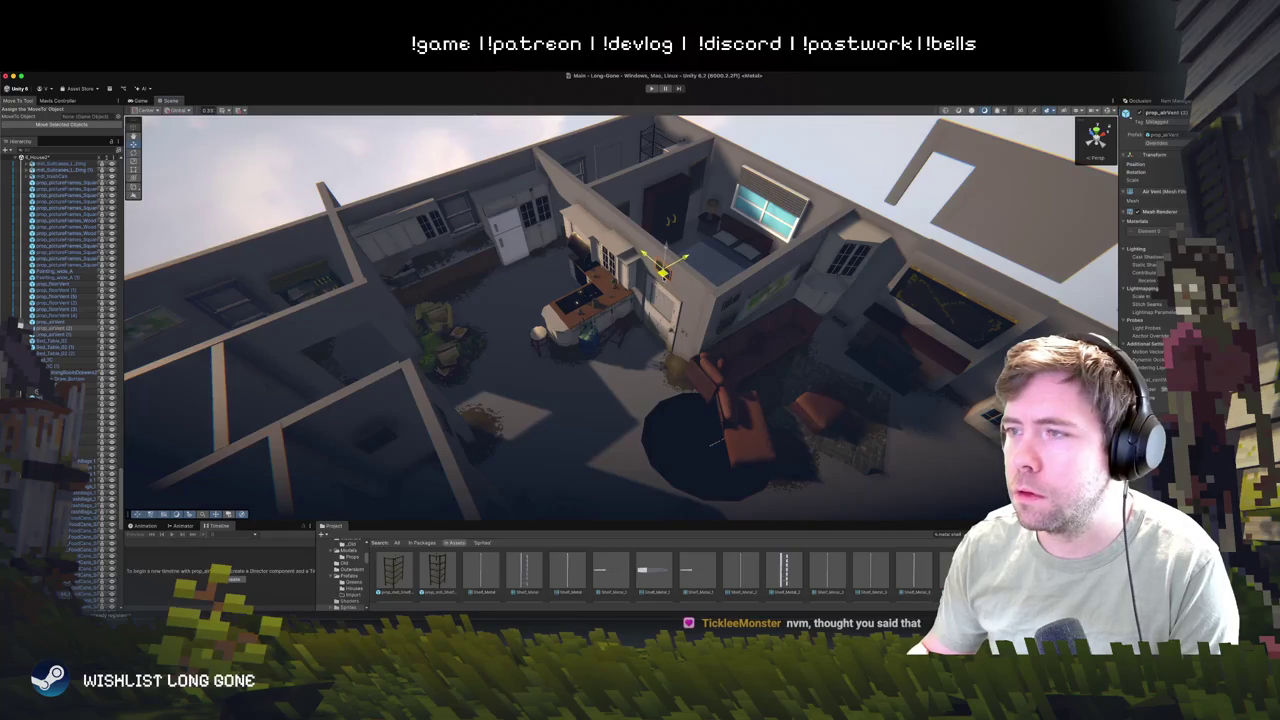
scroll(667, 307, down, 5)
drag(667, 307, 520, 309)
scroll(490, 309, up, 5)
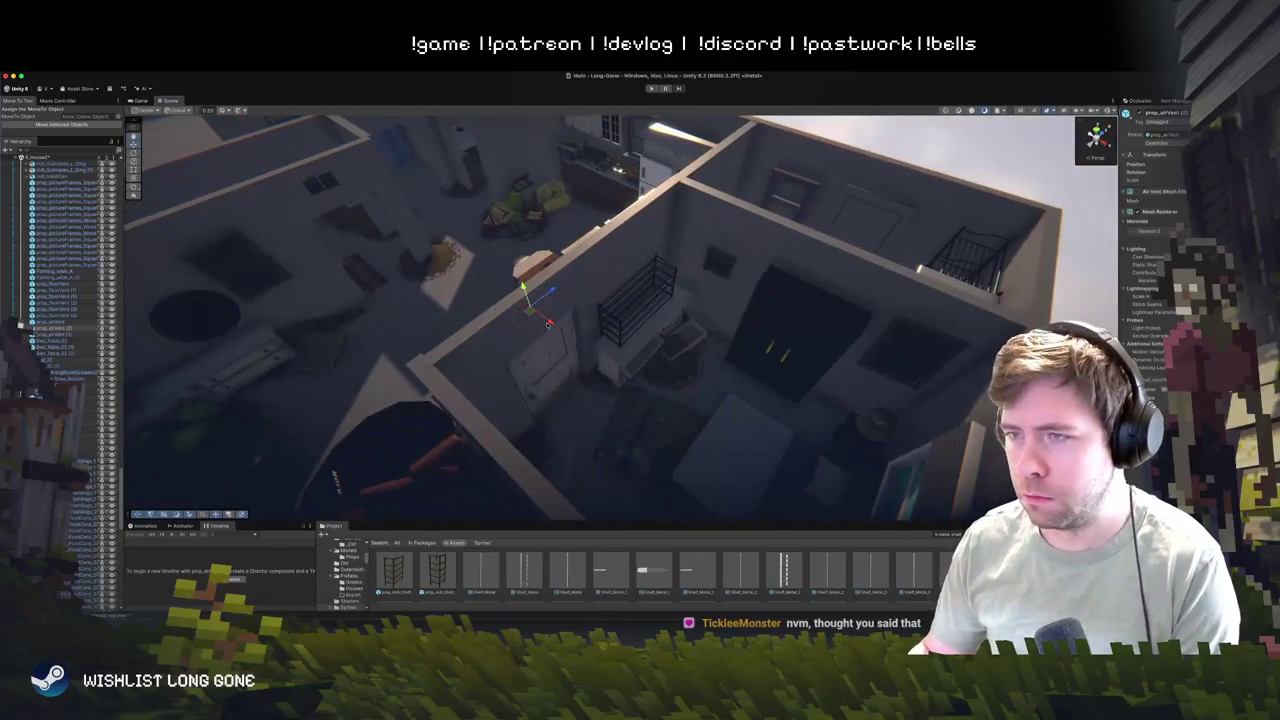
click(556, 326)
mouse_move(562, 332)
mouse_down()
mouse_move(864, 289)
mouse_move(498, 296)
mouse_move(539, 258)
mouse_move(462, 270)
mouse_move(763, 341)
mouse_move(657, 328)
mouse_up()
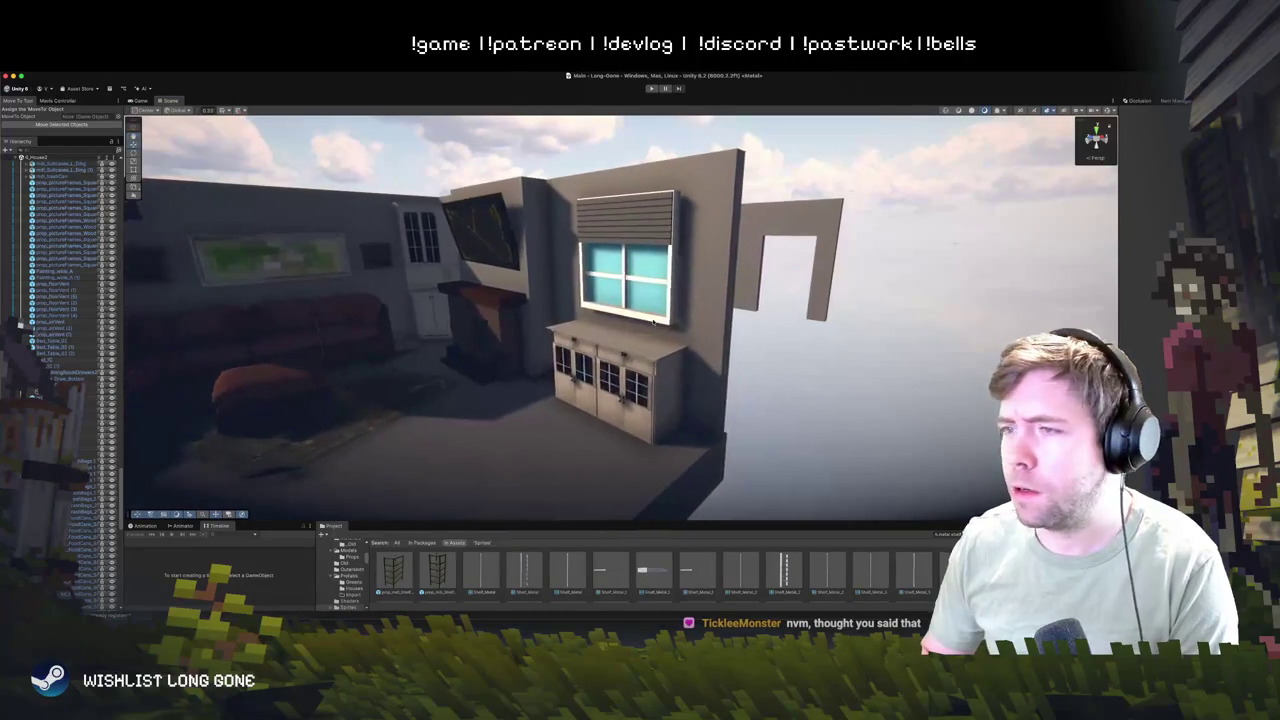
- Nudge the wall TV slightly left, then back right, above the mantel
mouse_move(547, 318)
mouse_down()
mouse_move(595, 352)
mouse_move(492, 292)
mouse_up()
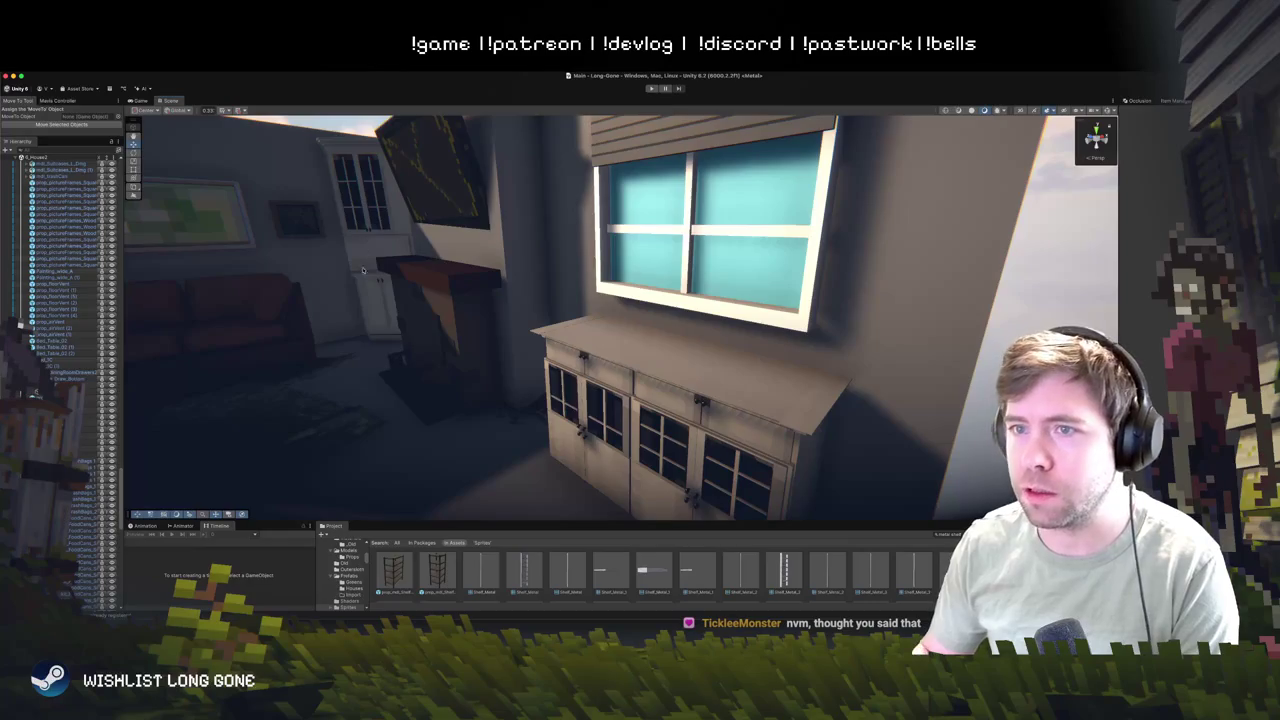
mouse_move(563, 373)
mouse_down()
mouse_move(562, 331)
mouse_move(640, 308)
mouse_up()
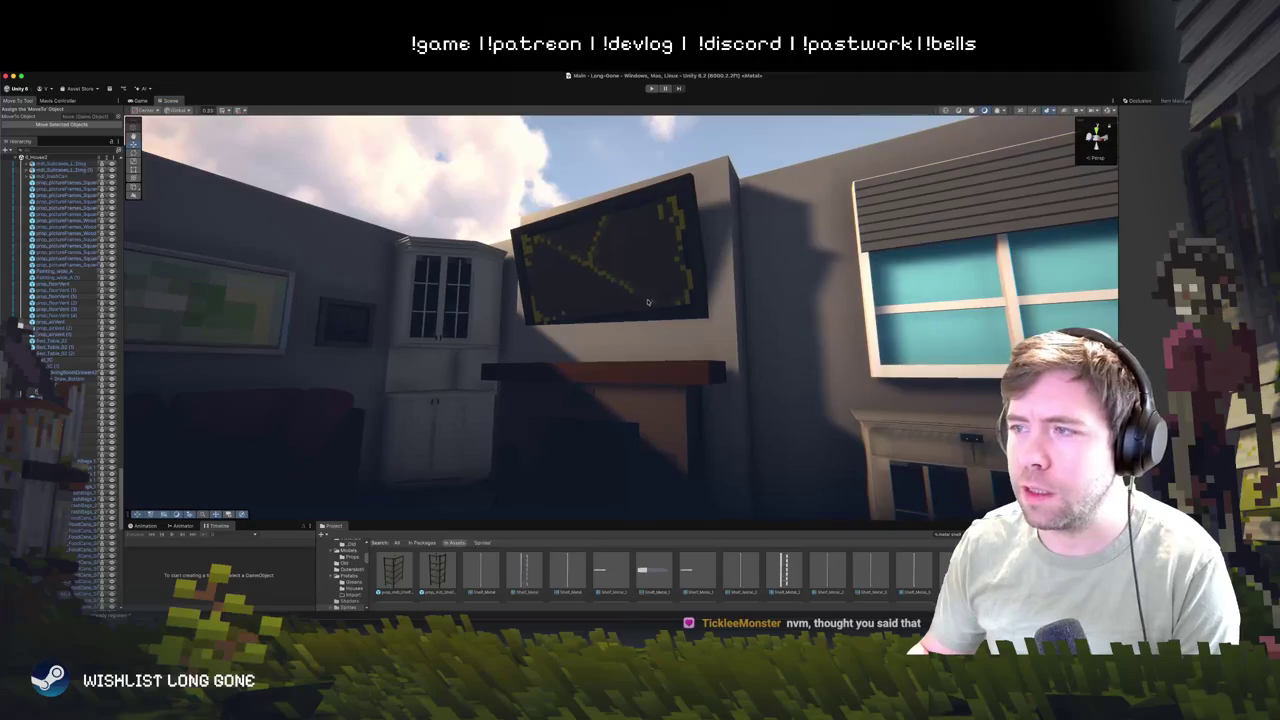
click(665, 303)
click(664, 303)
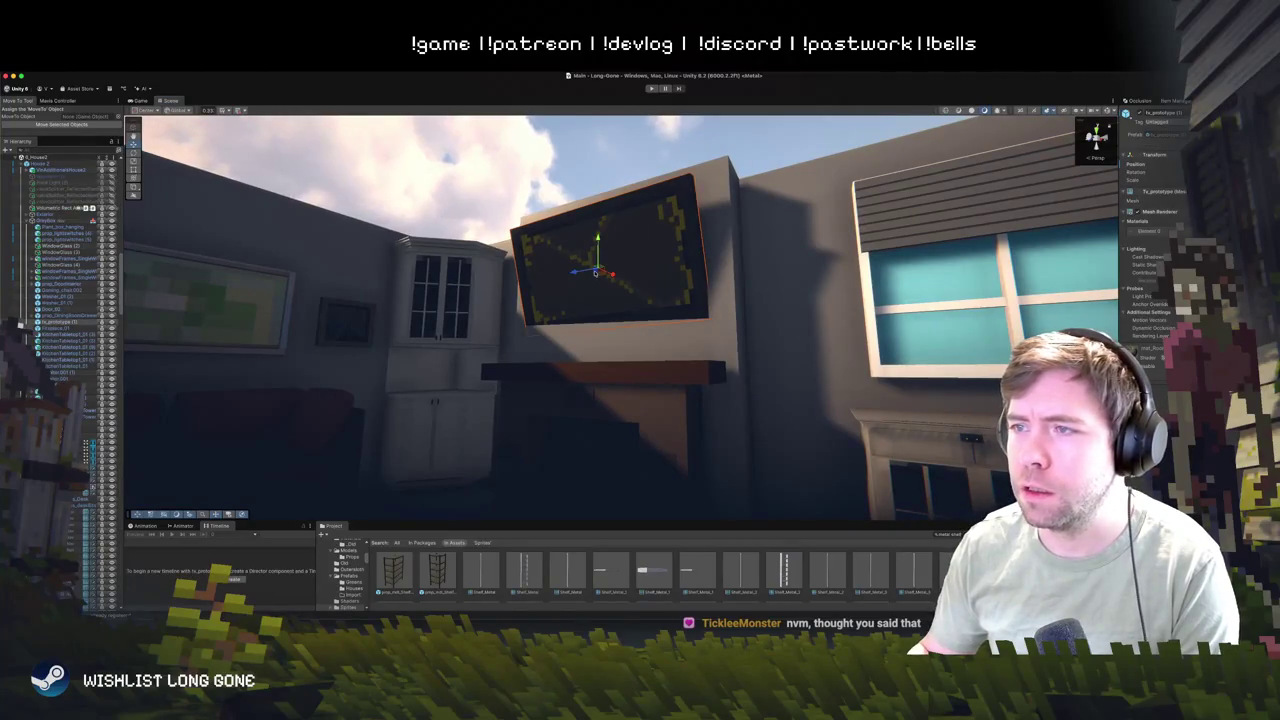
drag(613, 275, 608, 273)
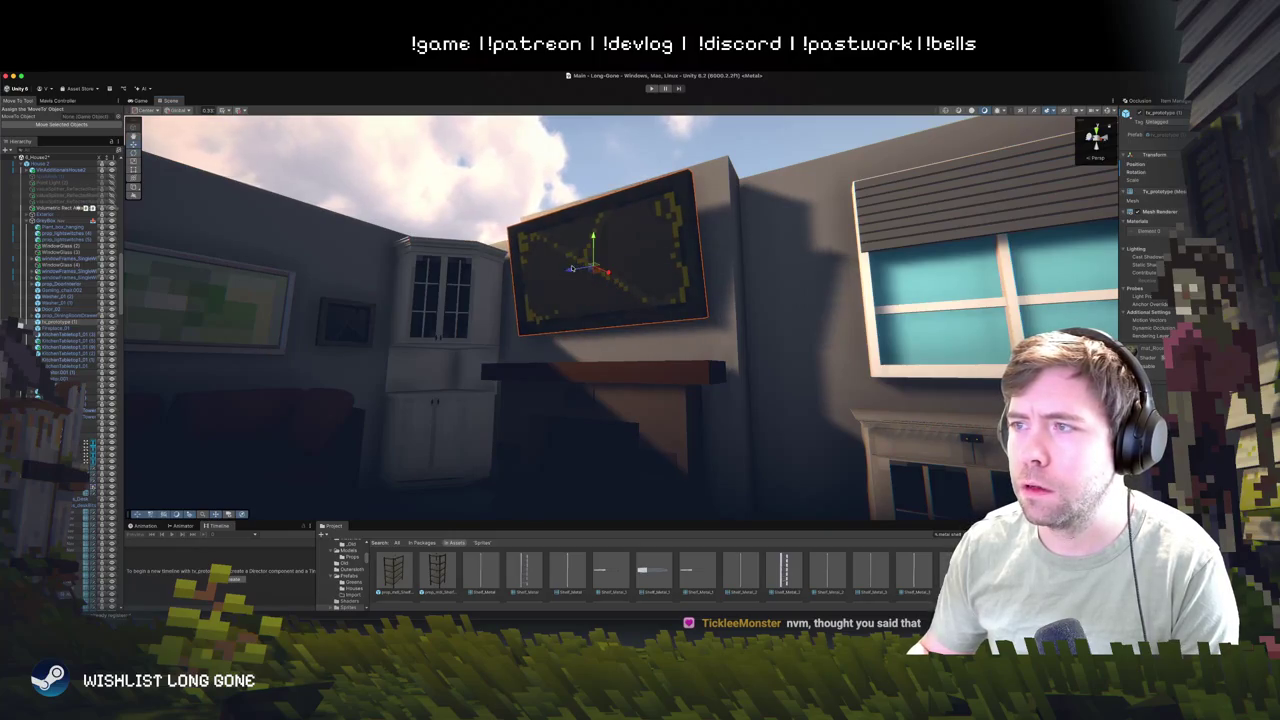
drag(607, 272, 610, 274)
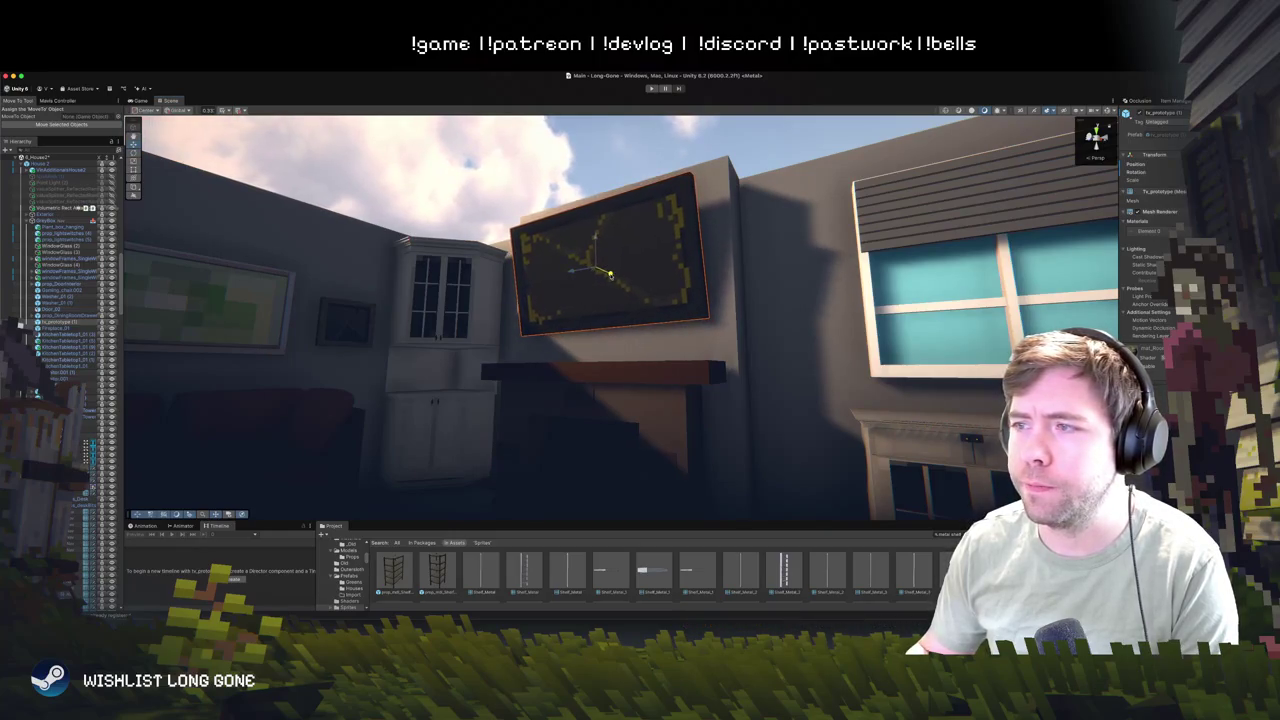
click(656, 168)
- Orbit around the living room and garage, then pull out to a wide view of the level
mouse_move(502, 168)
mouse_down()
mouse_move(386, 289)
mouse_move(458, 247)
mouse_move(371, 211)
mouse_move(337, 239)
mouse_up()
scroll(378, 218, down, 3)
mouse_move(337, 239)
mouse_down()
mouse_move(464, 302)
mouse_move(426, 238)
mouse_move(511, 264)
mouse_move(497, 366)
mouse_move(540, 335)
mouse_up()
click(552, 322)
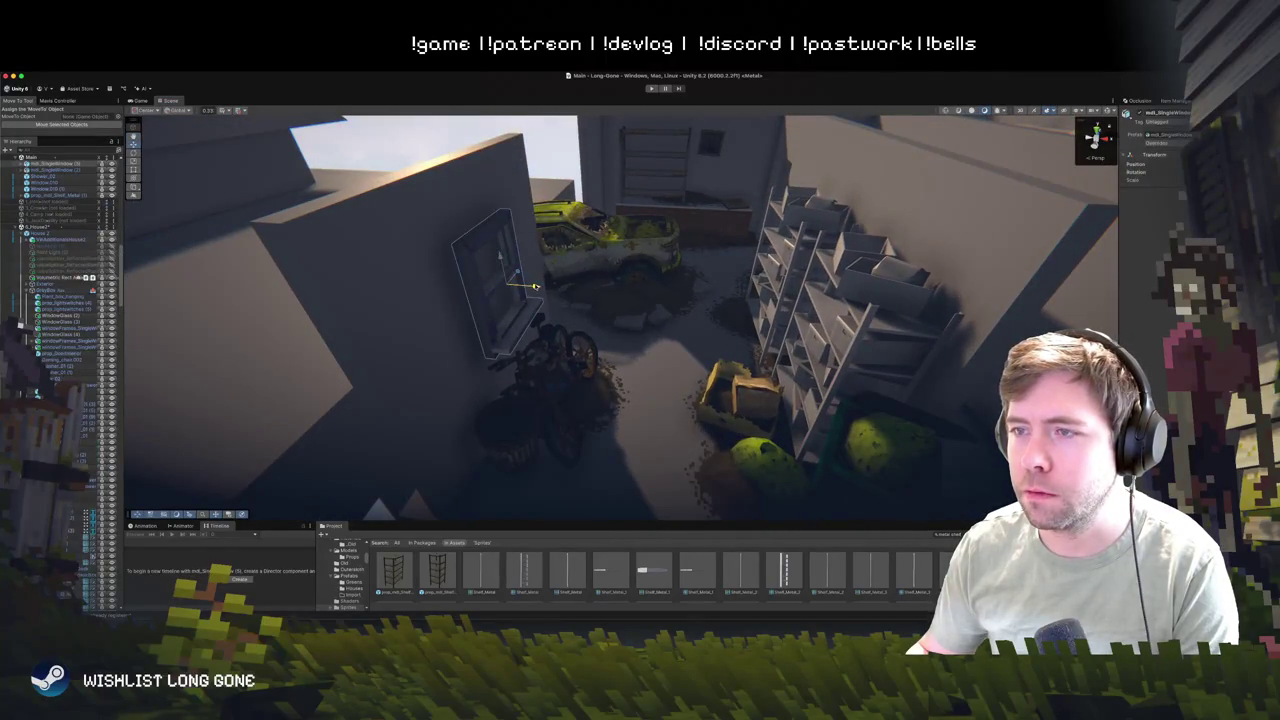
mouse_move(538, 306)
mouse_down()
mouse_move(751, 323)
mouse_move(478, 318)
mouse_move(349, 348)
mouse_up()
mouse_move(734, 414)
mouse_down()
mouse_move(580, 177)
mouse_move(775, 221)
mouse_move(401, 390)
mouse_up()
mouse_move(749, 288)
mouse_down()
mouse_move(718, 261)
mouse_move(721, 283)
mouse_up()
click(572, 225)
mouse_move(327, 375)
mouse_down()
mouse_move(397, 410)
mouse_move(750, 322)
mouse_up()
mouse_move(831, 317)
mouse_down()
mouse_move(906, 370)
mouse_move(801, 319)
mouse_up()
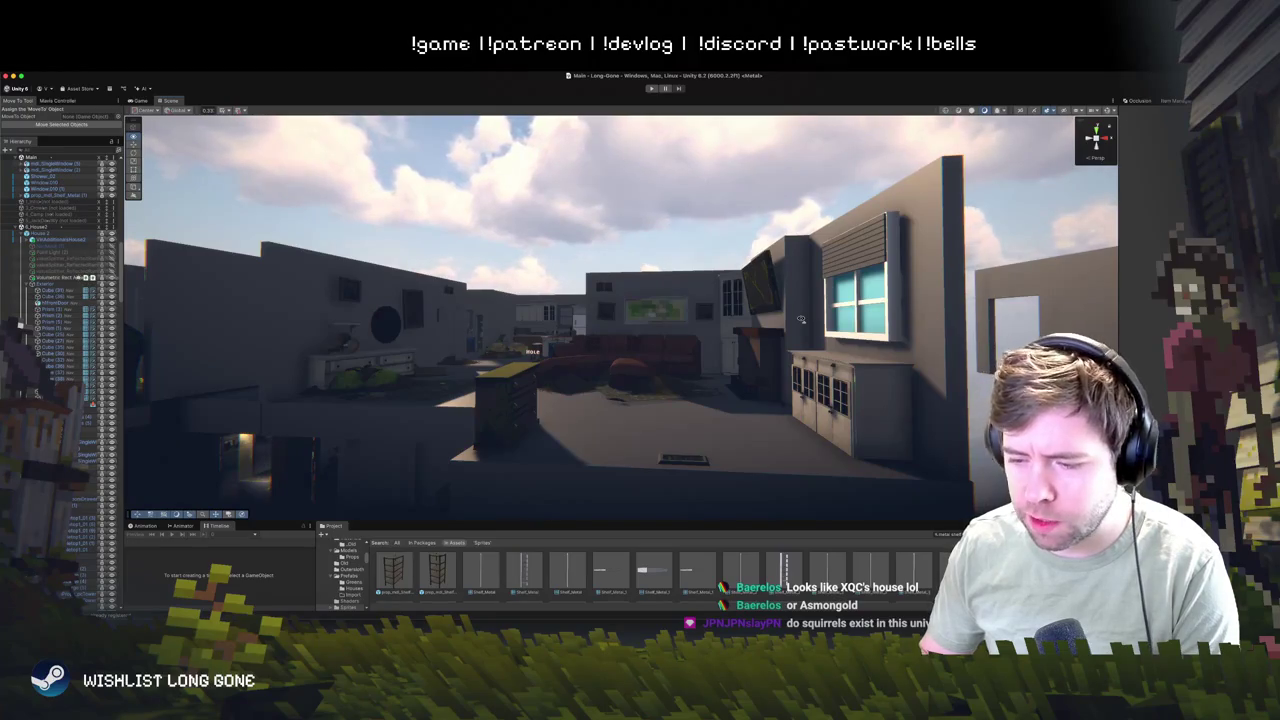
scroll(801, 319, up, 5)
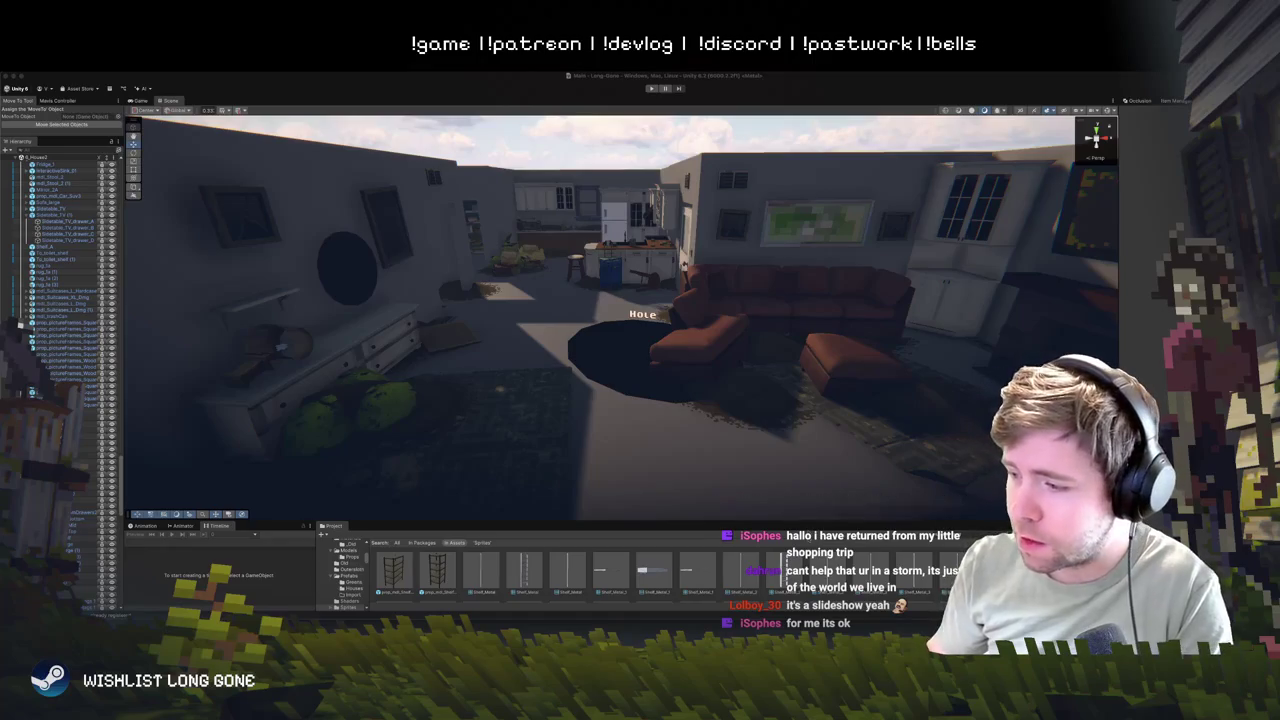
mouse_move(593, 366)
mouse_down()
mouse_move(587, 350)
mouse_move(614, 318)
mouse_move(666, 341)
mouse_move(597, 322)
mouse_up()
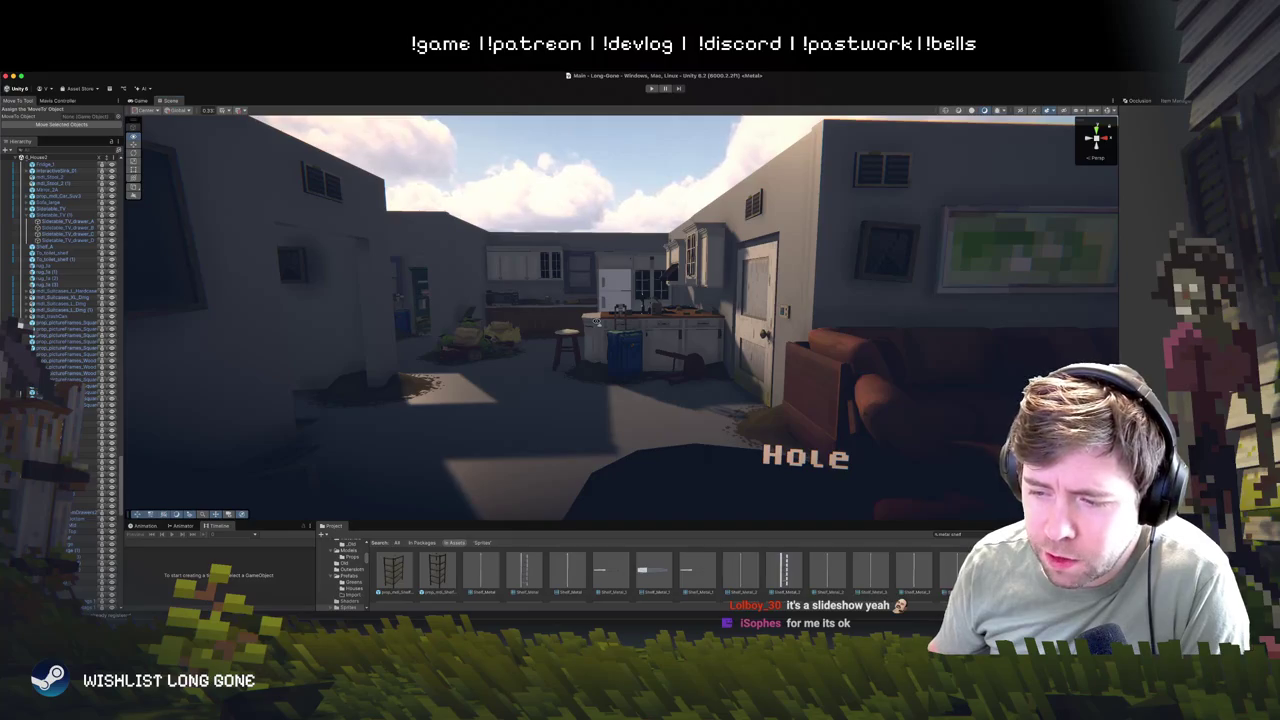
drag(597, 322, 591, 320)
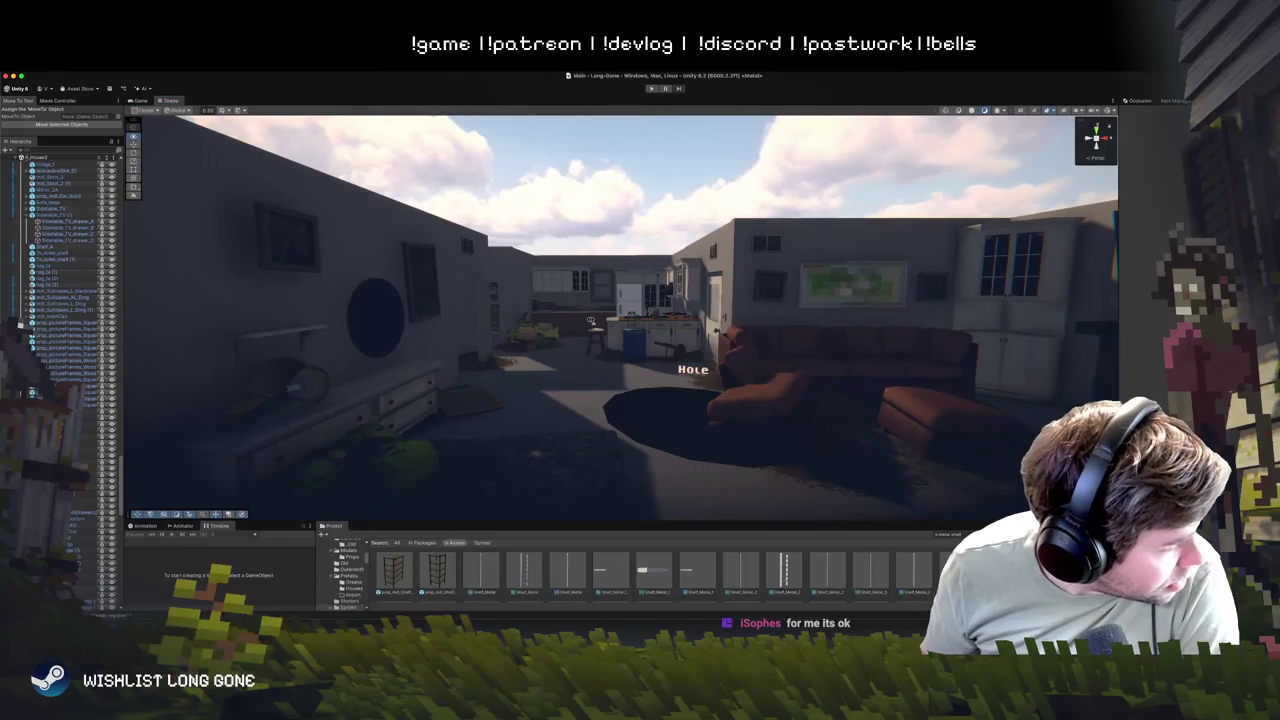
drag(590, 321, 582, 357)
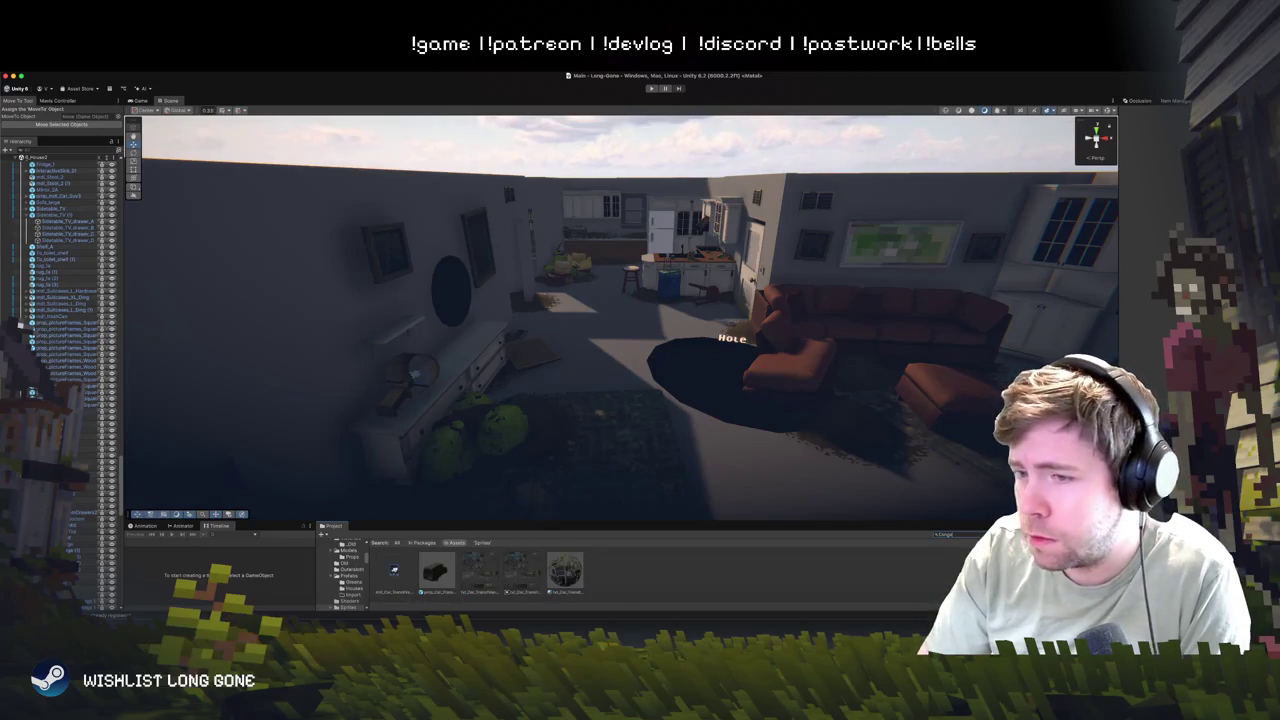
- Place the Congo delivery van prefab in the house level and frame it
mouse_move(437, 566)
mouse_down()
mouse_move(594, 437)
mouse_move(620, 374)
mouse_move(670, 387)
mouse_move(614, 349)
mouse_up()
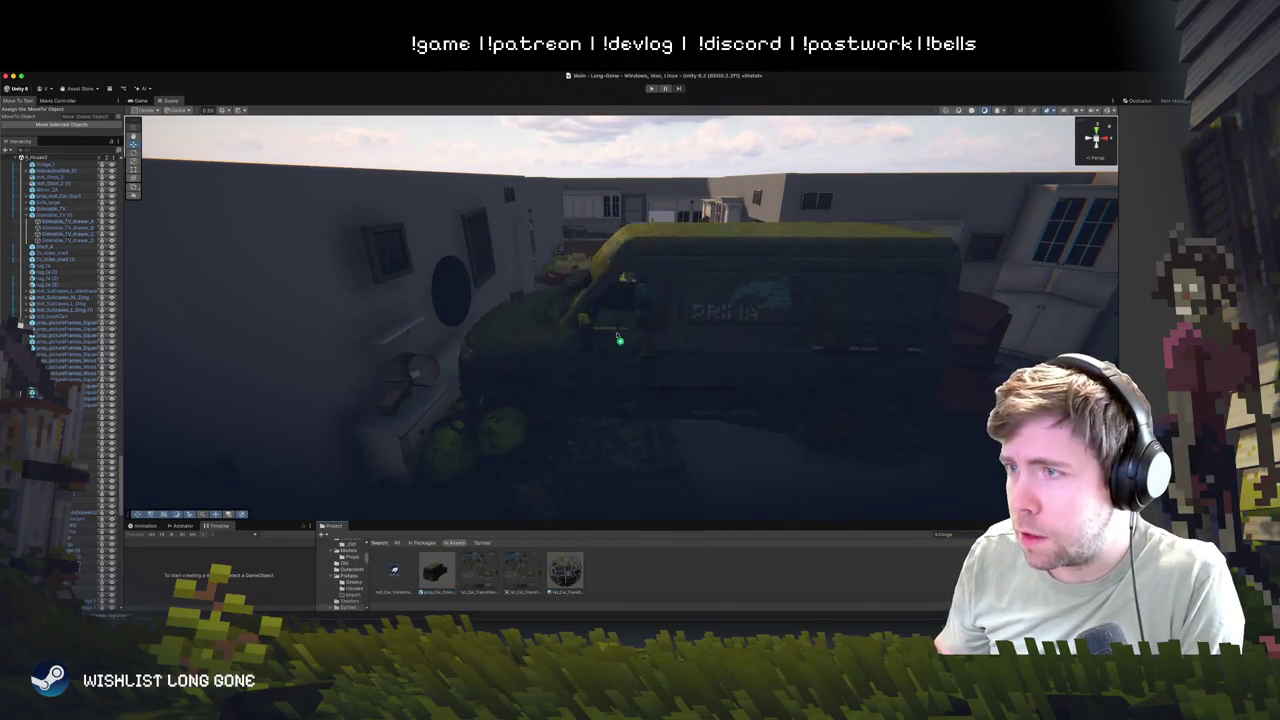
scroll(743, 337, up, 5)
key(f)
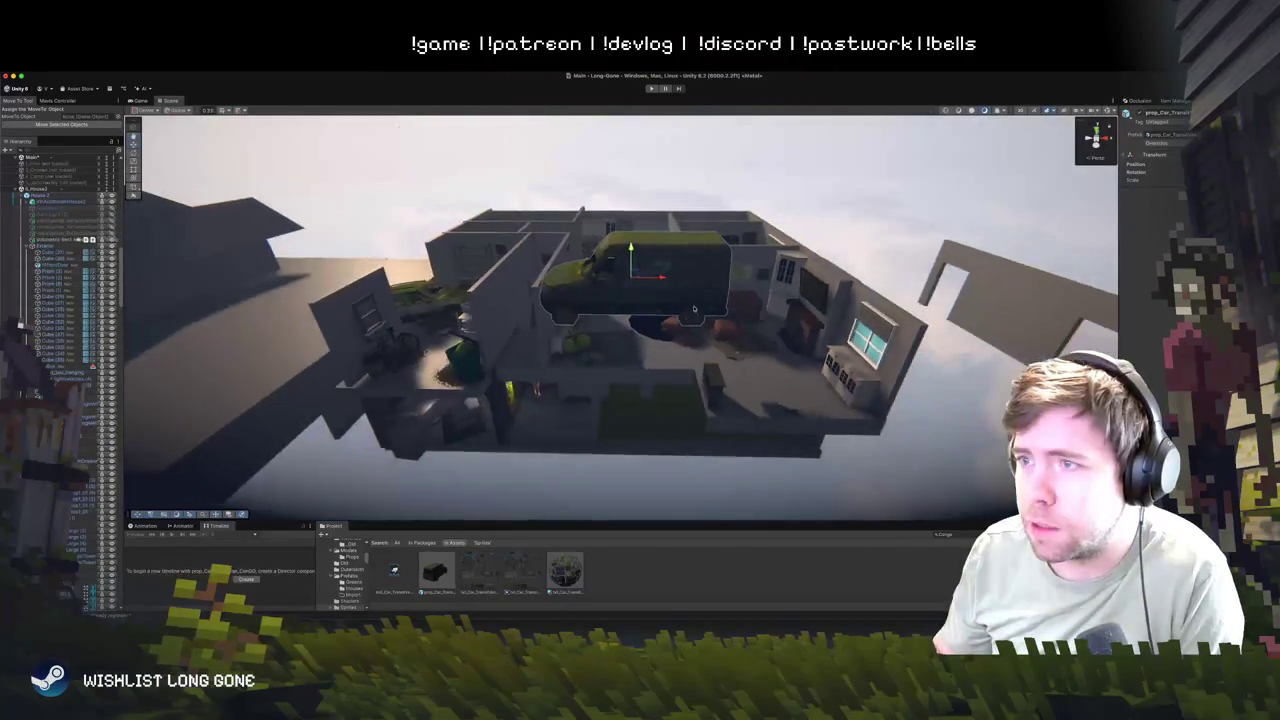
- Lift the van on its Y axis to hover above the house, viewing it from the side
mouse_move(629, 305)
mouse_down()
mouse_move(625, 183)
mouse_move(751, 209)
mouse_move(740, 226)
mouse_move(772, 266)
mouse_move(806, 209)
mouse_move(690, 230)
mouse_move(366, 249)
mouse_up()
scroll(366, 249, up, 2)
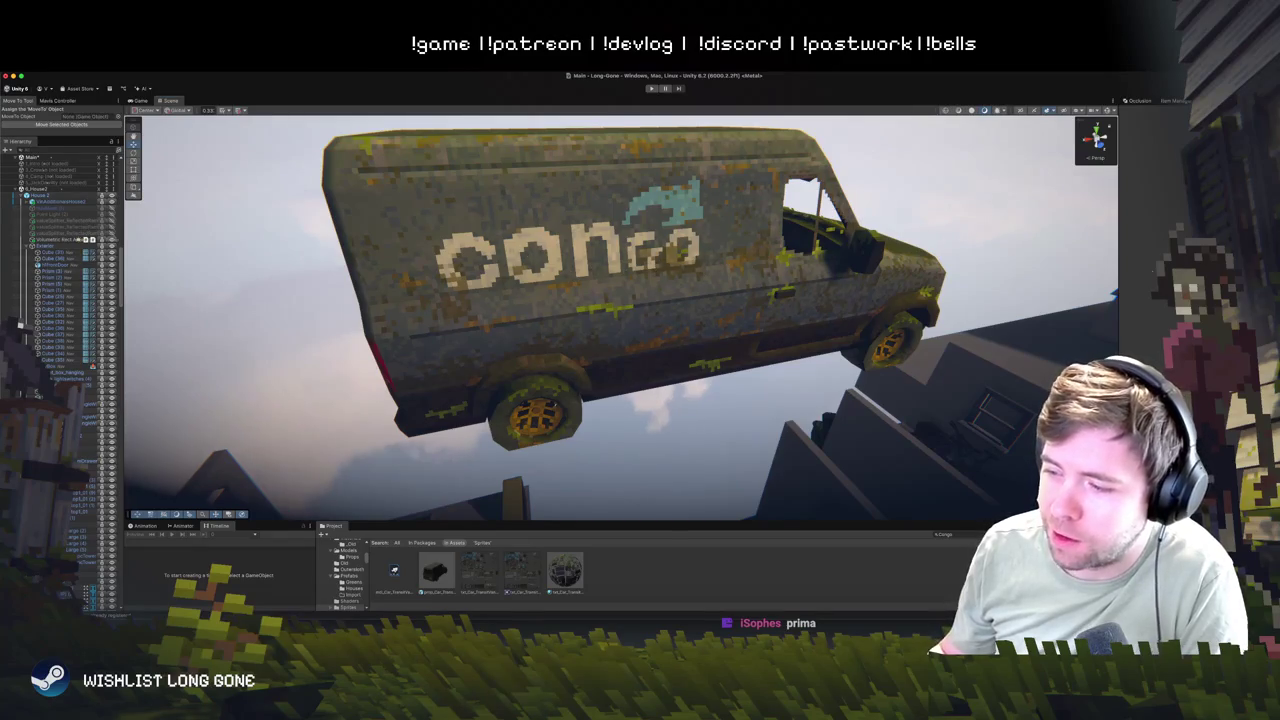
scroll(647, 387, down, 5)
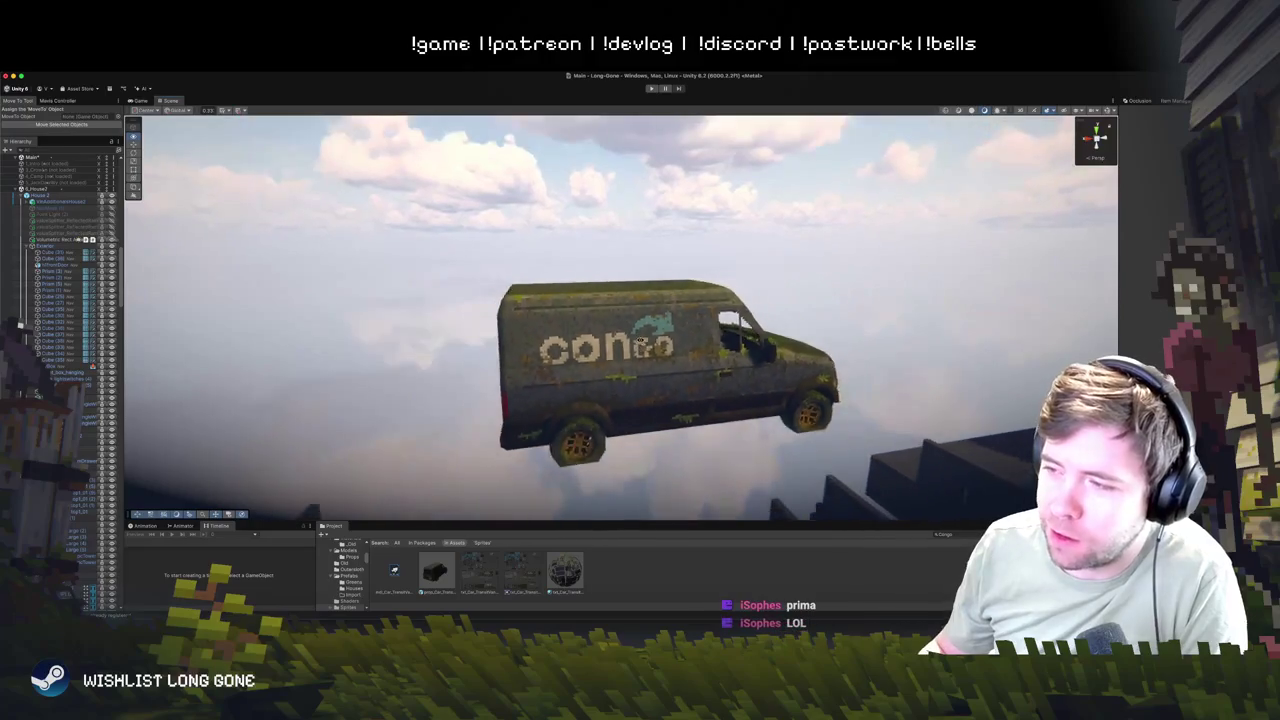
scroll(637, 353, up, 5)
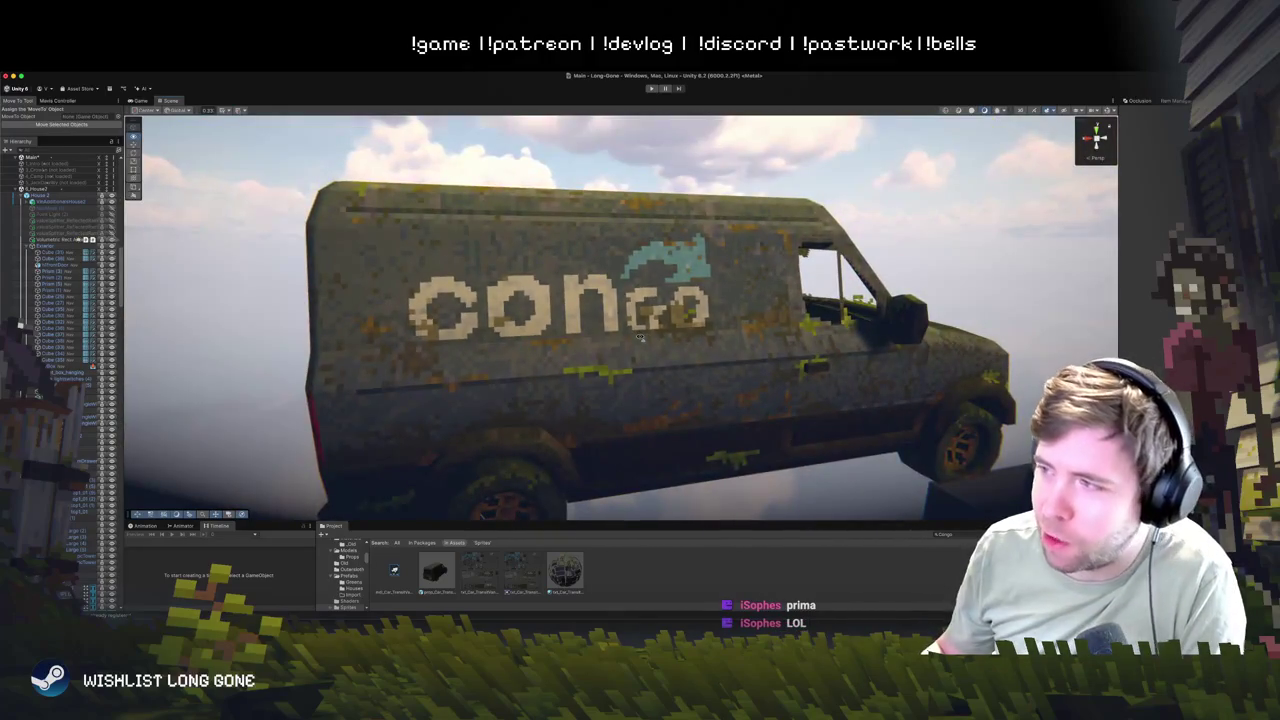
mouse_move(640, 338)
mouse_down()
mouse_move(778, 342)
mouse_move(640, 362)
mouse_up()
- Rotate the van's right and left rear doors open, undoing an accidental van rotation
click(637, 365)
key(e)
mouse_move(650, 262)
mouse_down()
mouse_move(728, 307)
mouse_move(700, 300)
mouse_up()
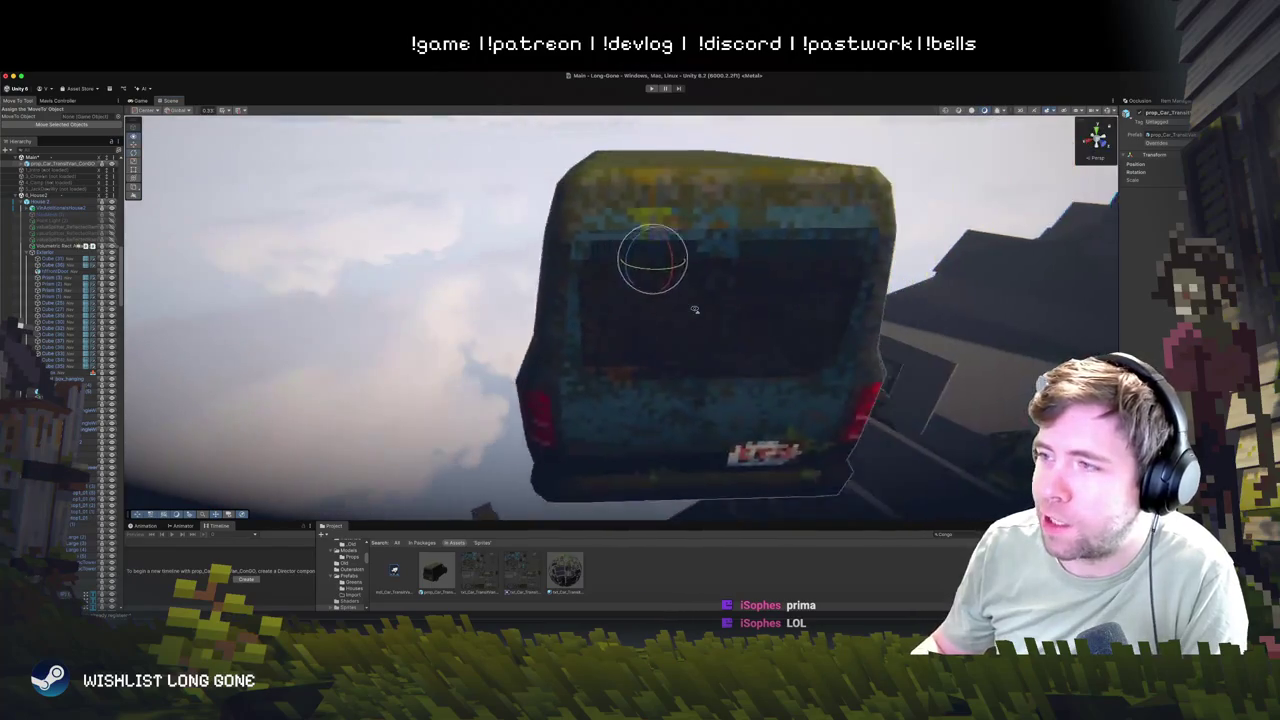
key(super+z)
click(667, 350)
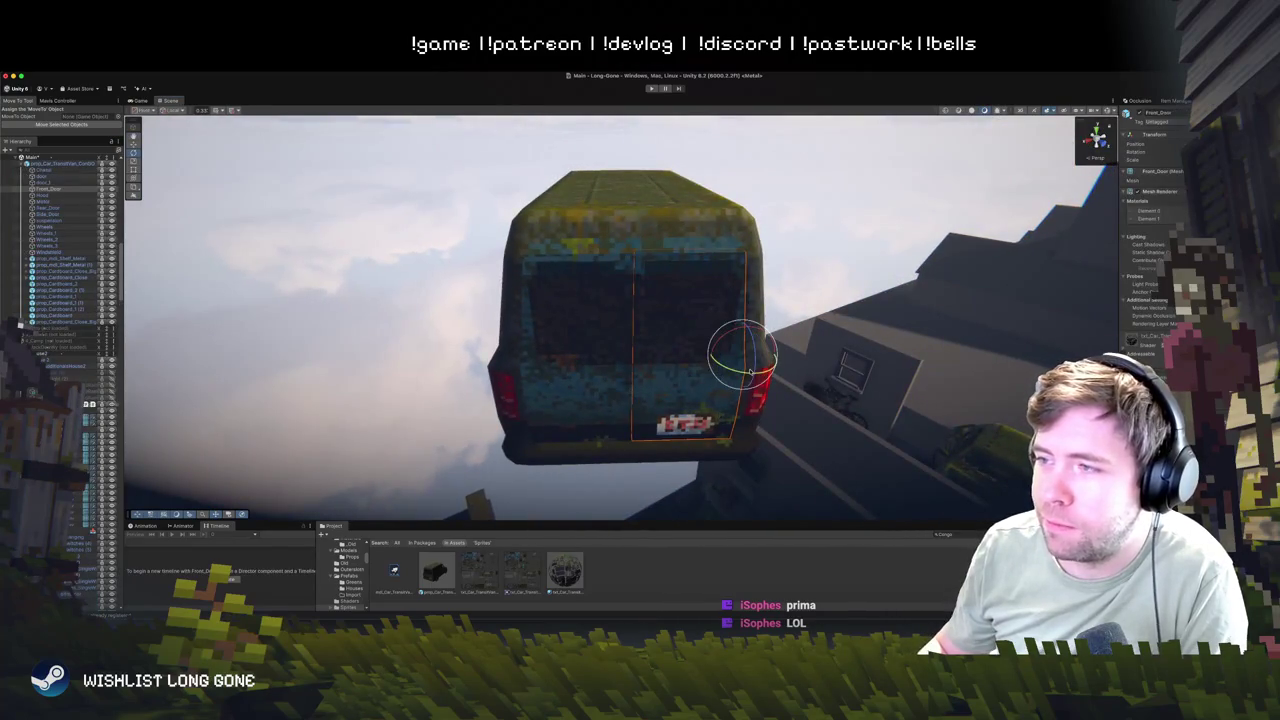
drag(735, 373, 760, 385)
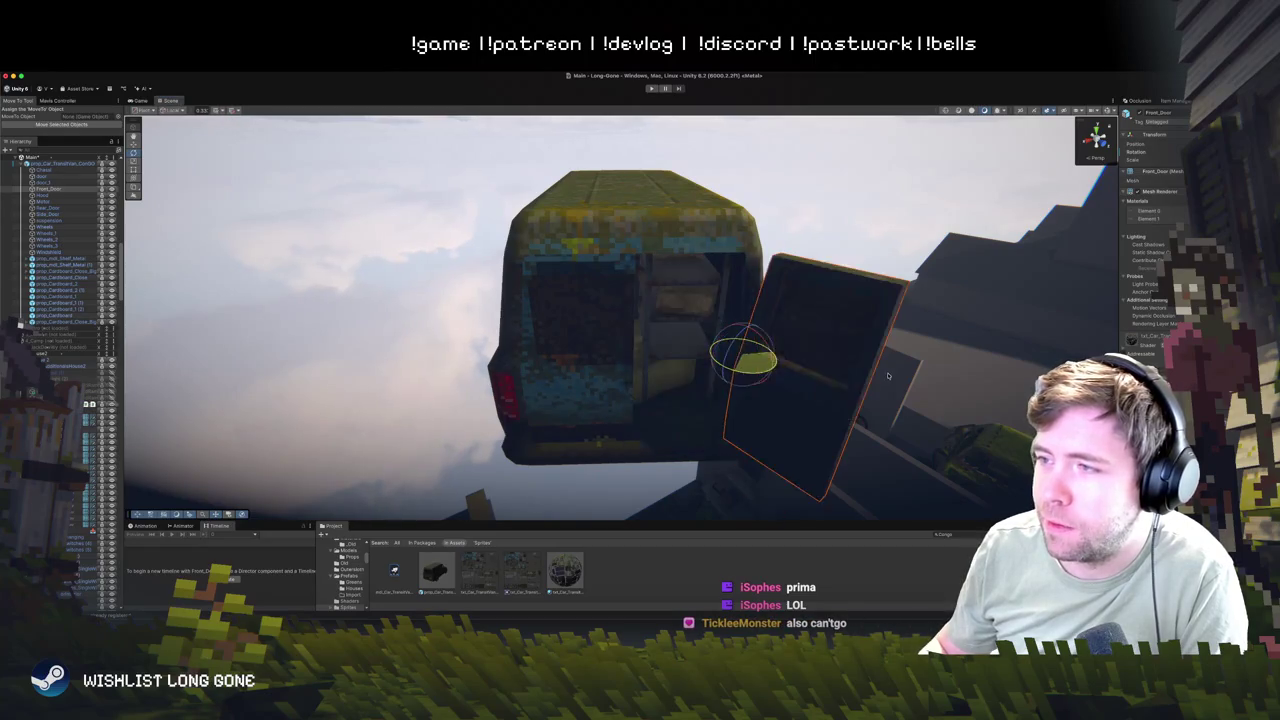
click(576, 410)
drag(523, 369, 540, 355)
- Slide the van's side door open with the Move tool to expose the cargo shelves
scroll(502, 327, up, 10)
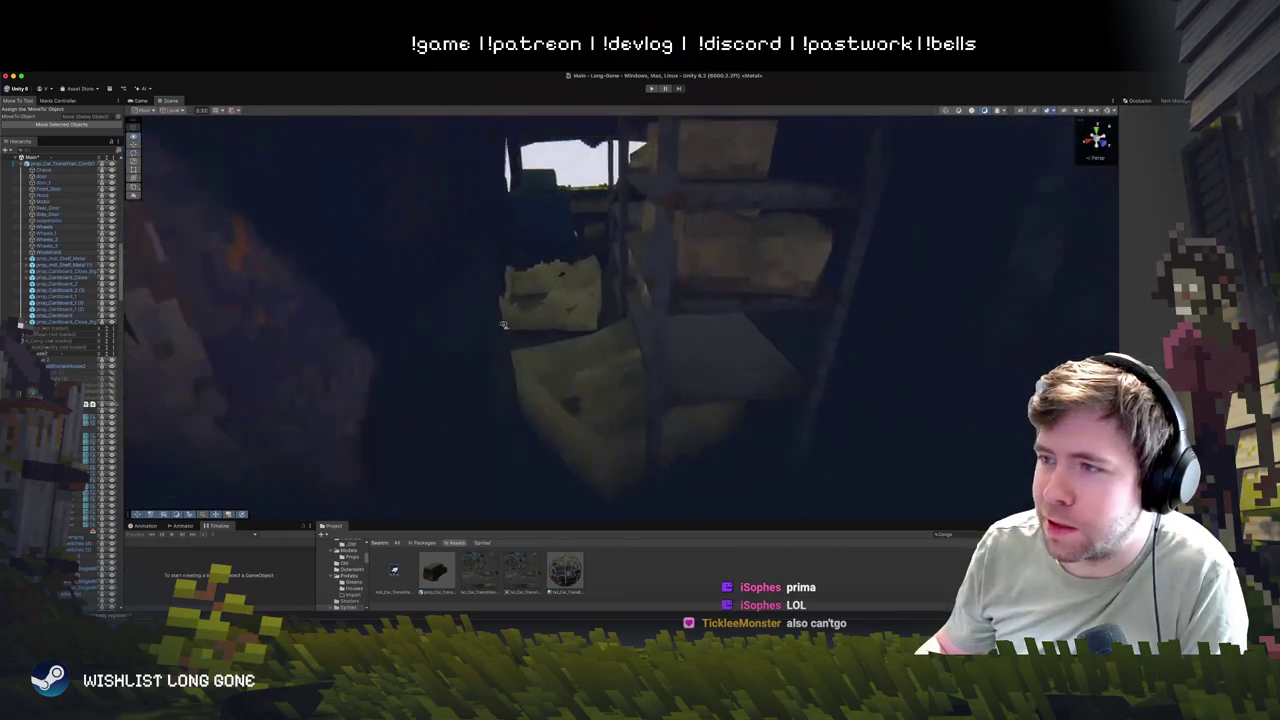
scroll(502, 327, down, 10)
drag(531, 340, 569, 373)
click(569, 373)
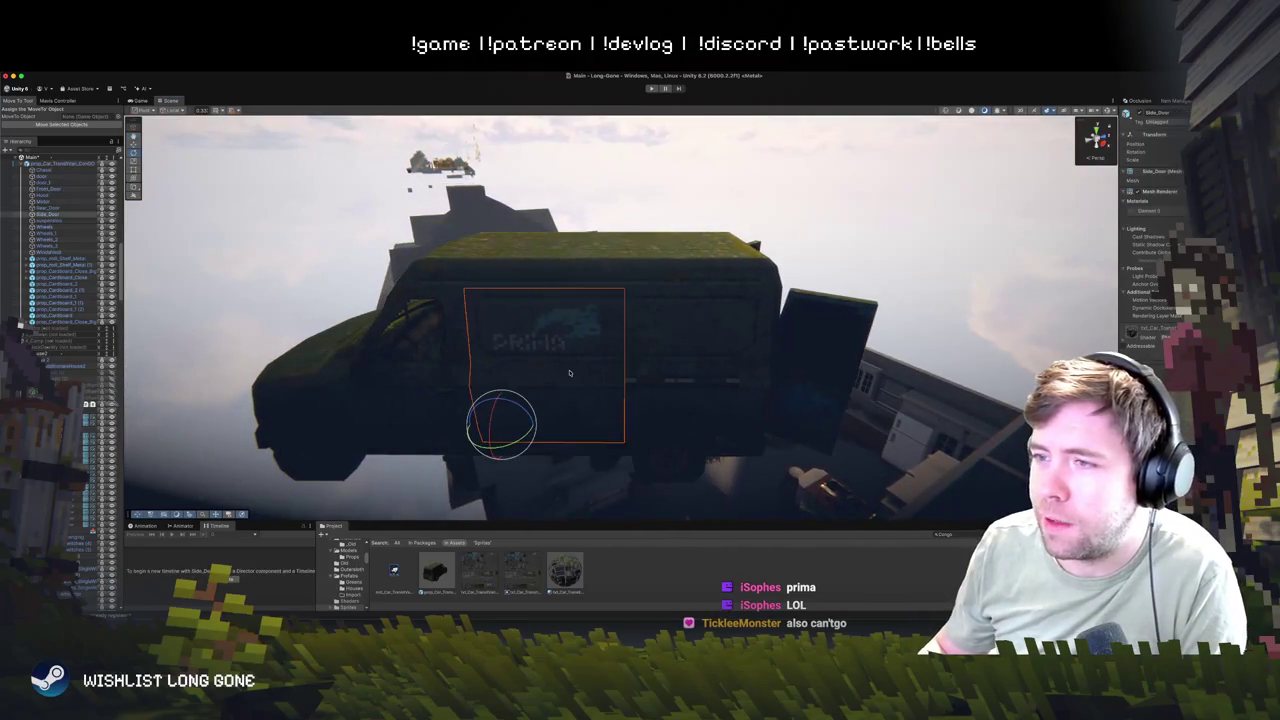
key(w)
mouse_move(495, 425)
mouse_down()
mouse_move(640, 432)
mouse_move(618, 430)
mouse_up()
click(768, 281)
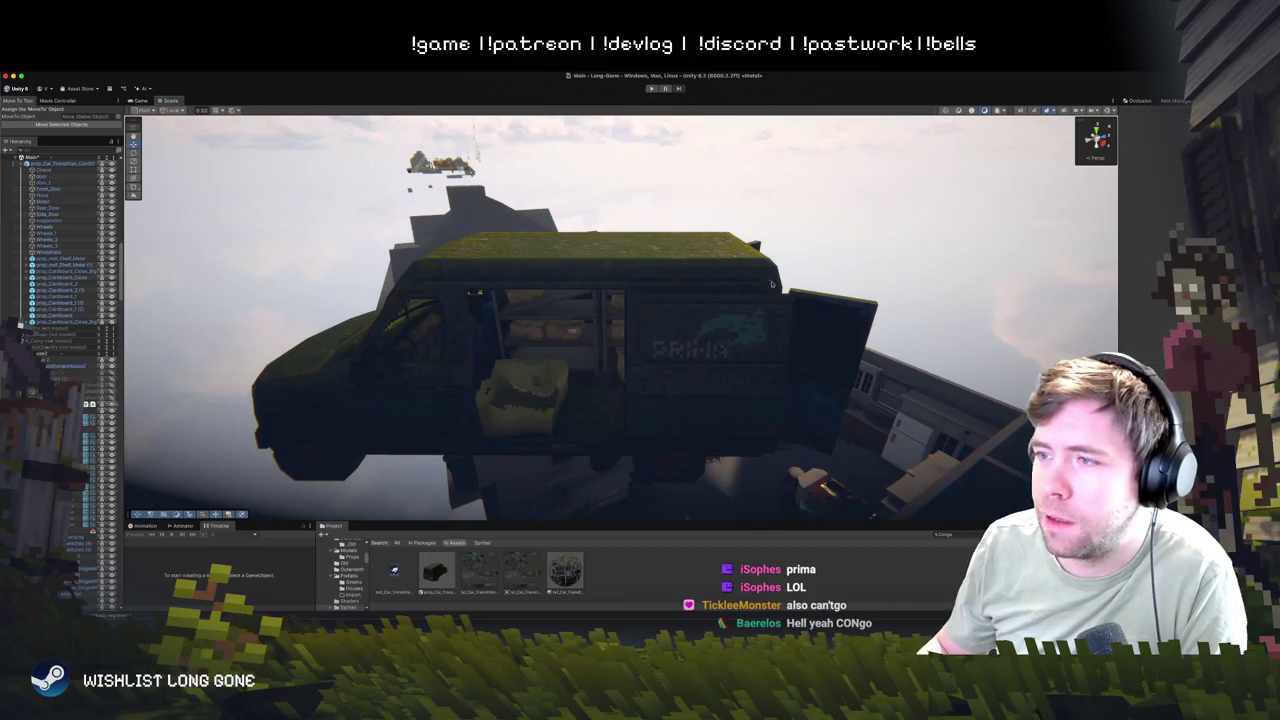
- Orbit to the van's logo side and select the whole van
scroll(785, 289, up, 5)
scroll(785, 289, up, 3)
scroll(800, 270, down, 8)
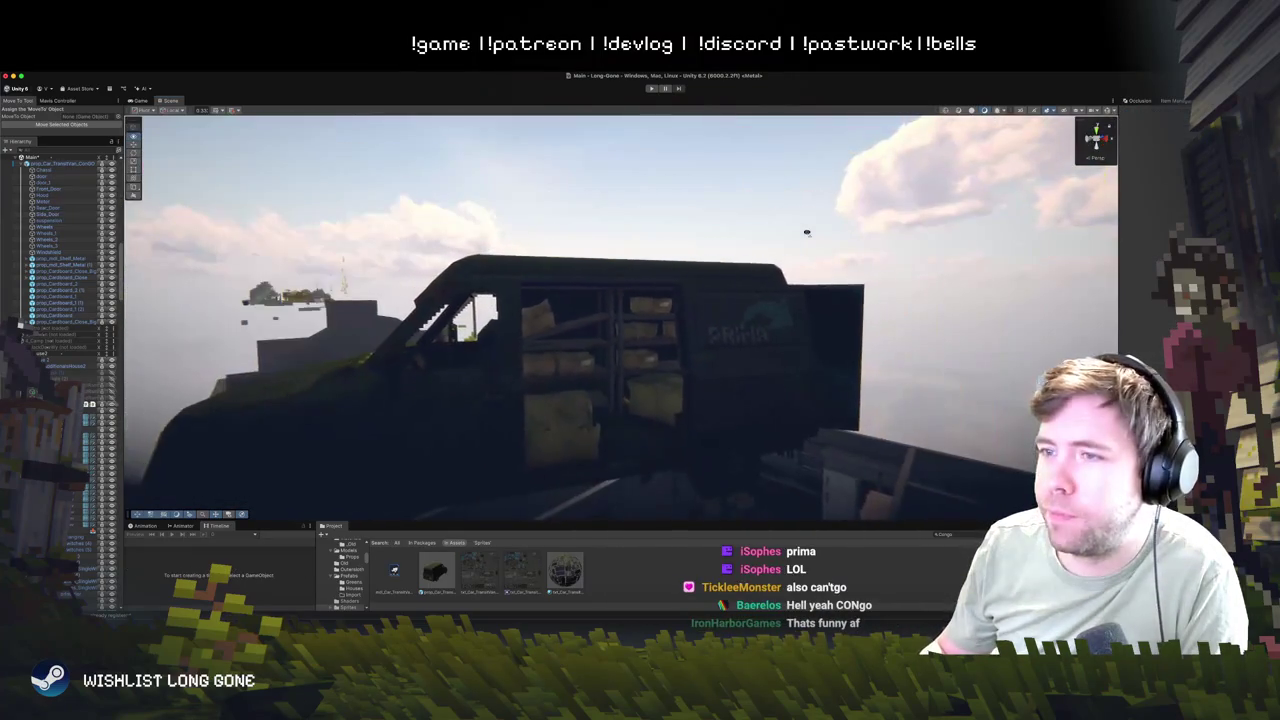
scroll(822, 253, up, 2)
mouse_move(822, 253)
mouse_down()
mouse_move(910, 240)
mouse_move(1141, 265)
mouse_up()
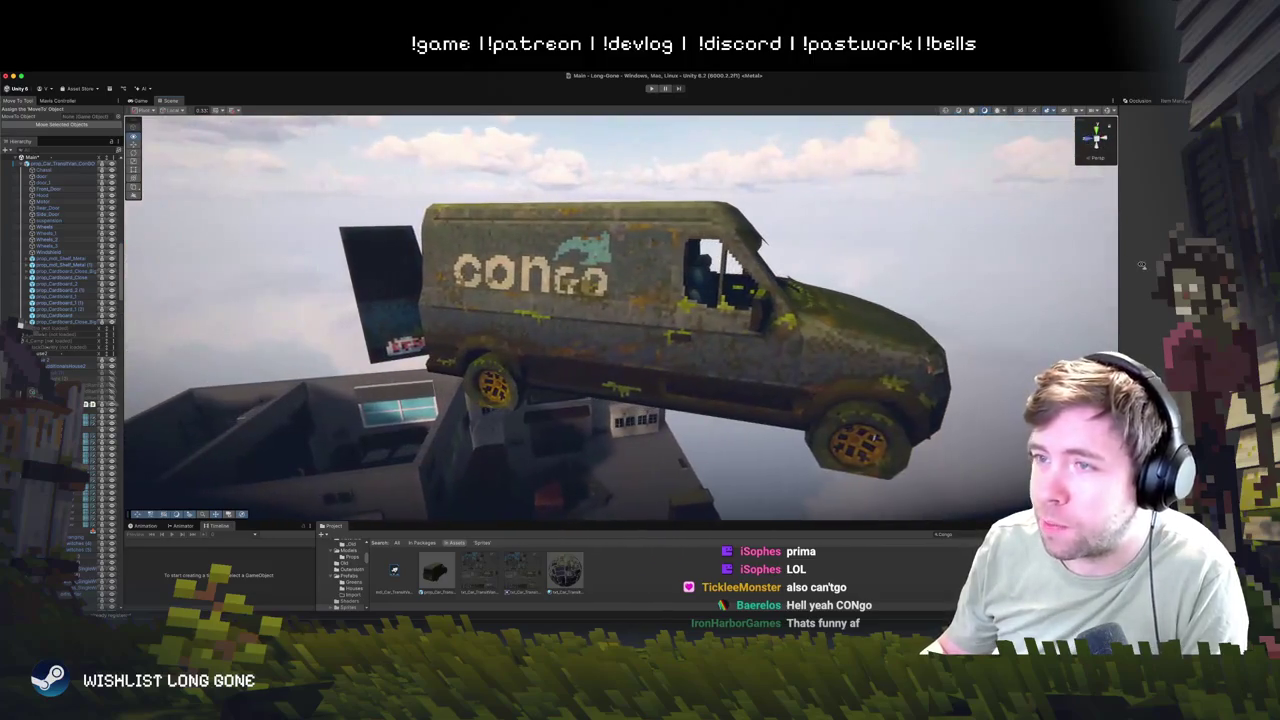
click(756, 399)
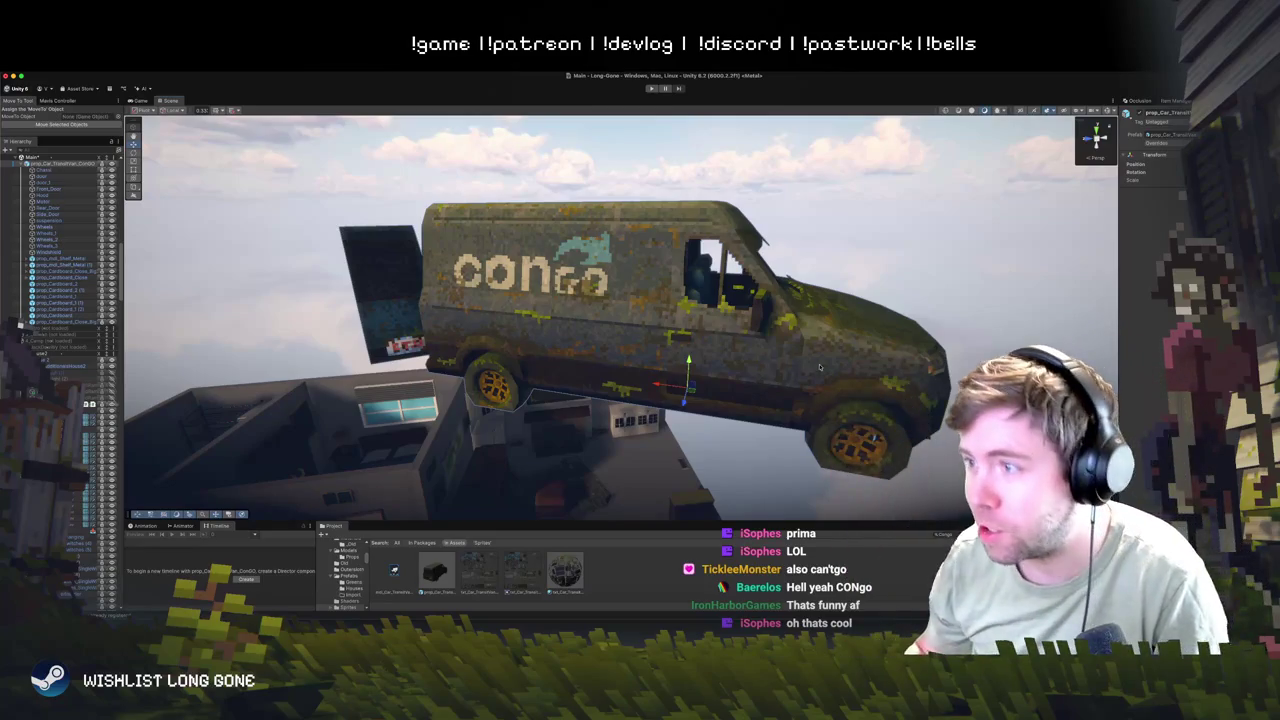
- Delete the selected Congo van and fly down into the house's living room
drag(898, 263, 816, 323)
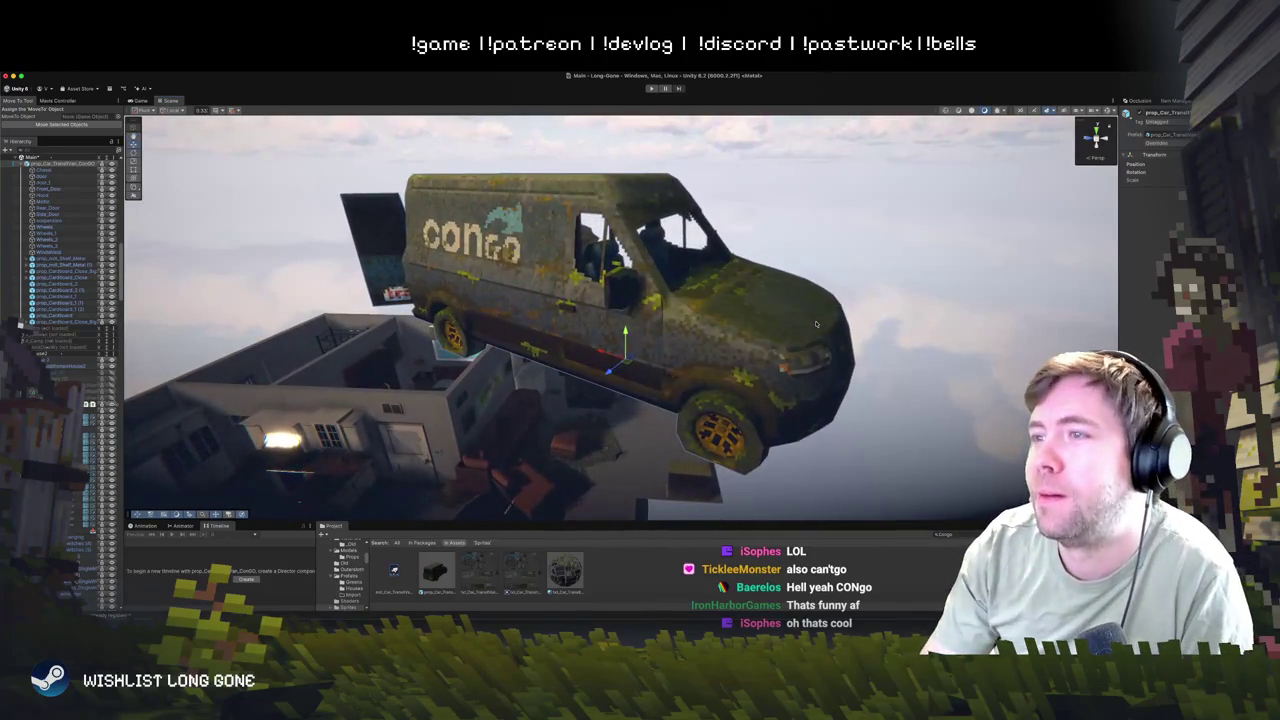
key(Delete)
mouse_move(811, 317)
mouse_down()
mouse_move(622, 296)
mouse_move(597, 277)
mouse_move(573, 281)
mouse_move(595, 305)
mouse_move(586, 380)
mouse_move(380, 380)
mouse_move(469, 325)
mouse_move(609, 335)
mouse_move(604, 310)
mouse_move(588, 318)
mouse_up()
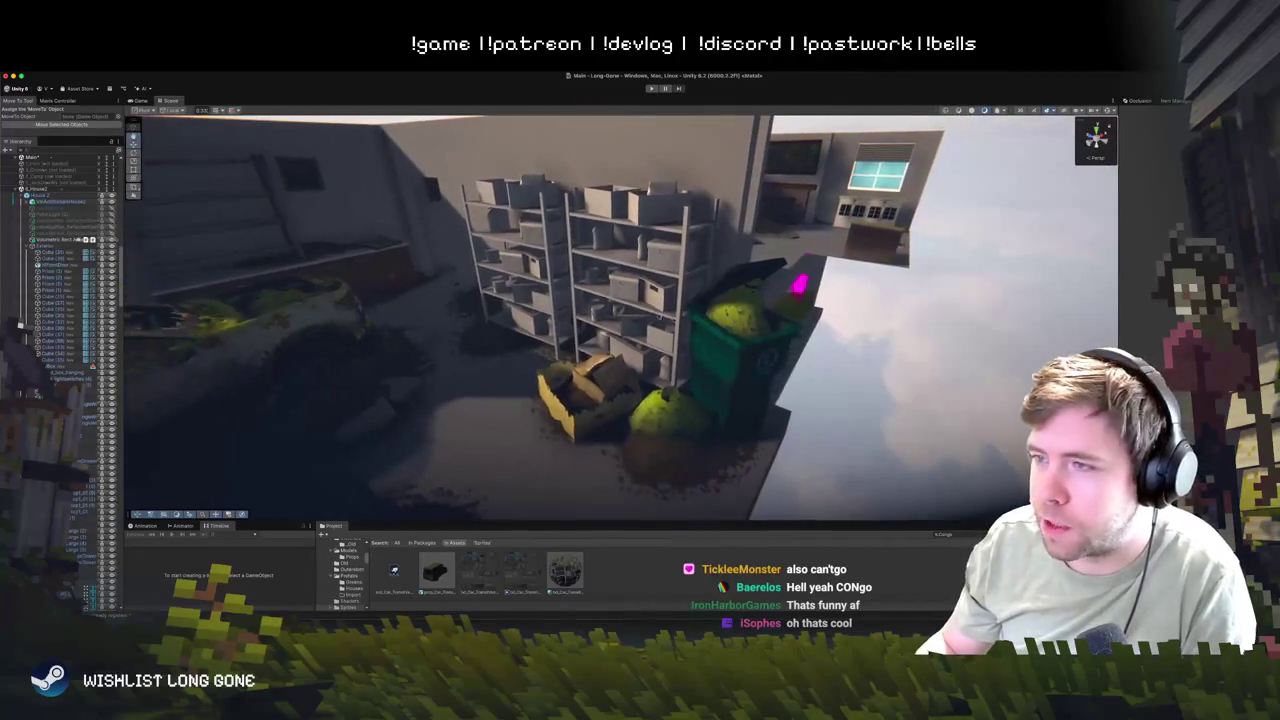
click(638, 314)
click(911, 375)
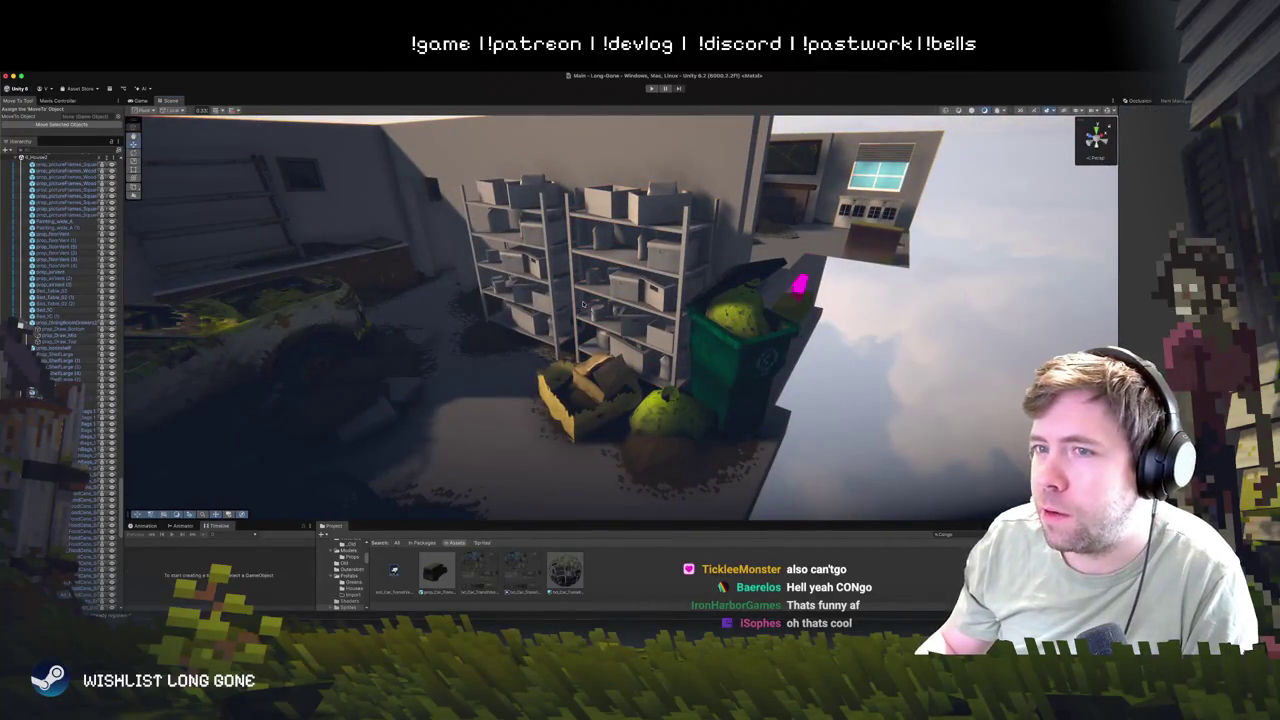
mouse_move(400, 248)
mouse_down()
mouse_move(741, 400)
mouse_move(590, 353)
mouse_move(552, 436)
mouse_move(493, 326)
mouse_up()
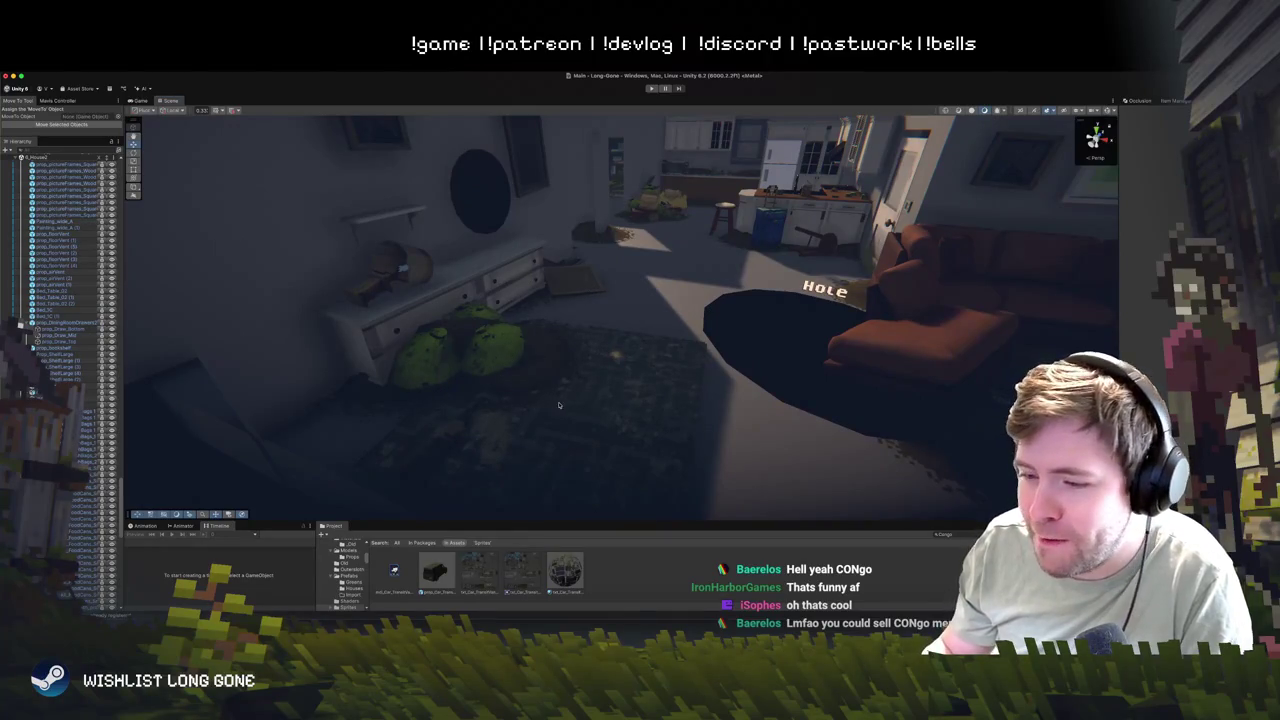
mouse_move(558, 396)
mouse_down()
mouse_move(593, 342)
mouse_move(515, 380)
mouse_move(597, 347)
mouse_up()
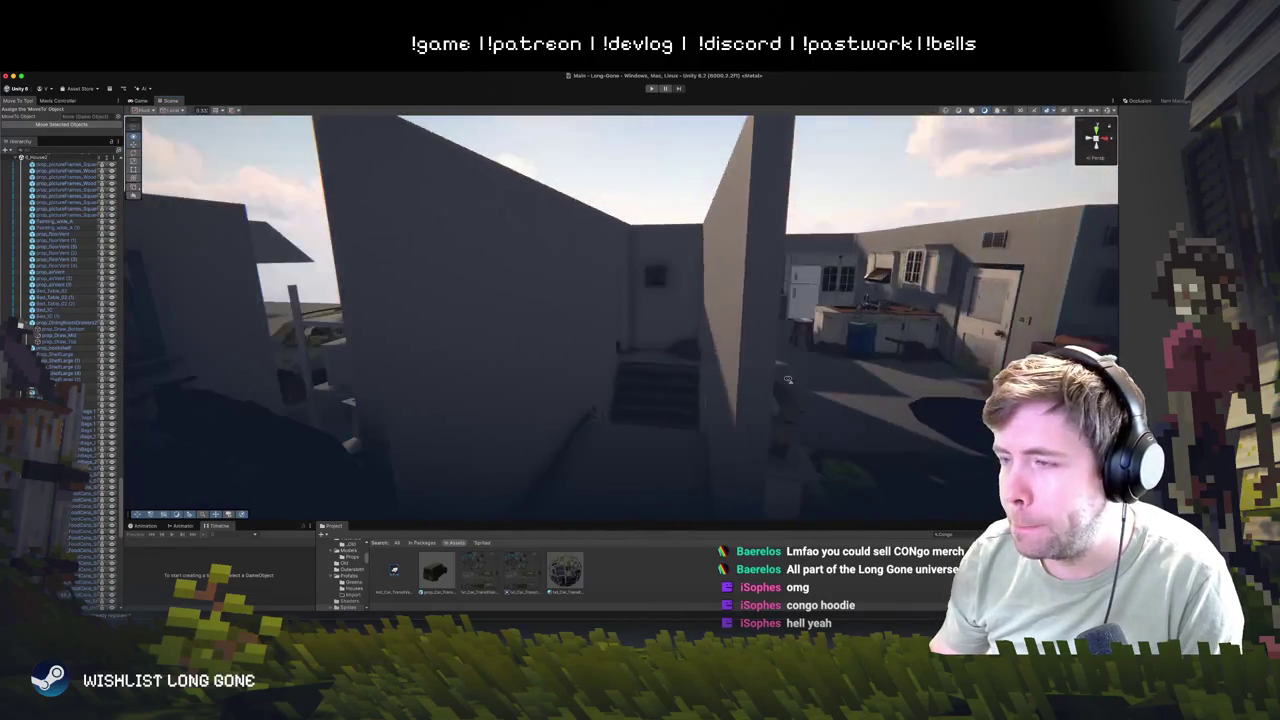
key(w)
key(w)
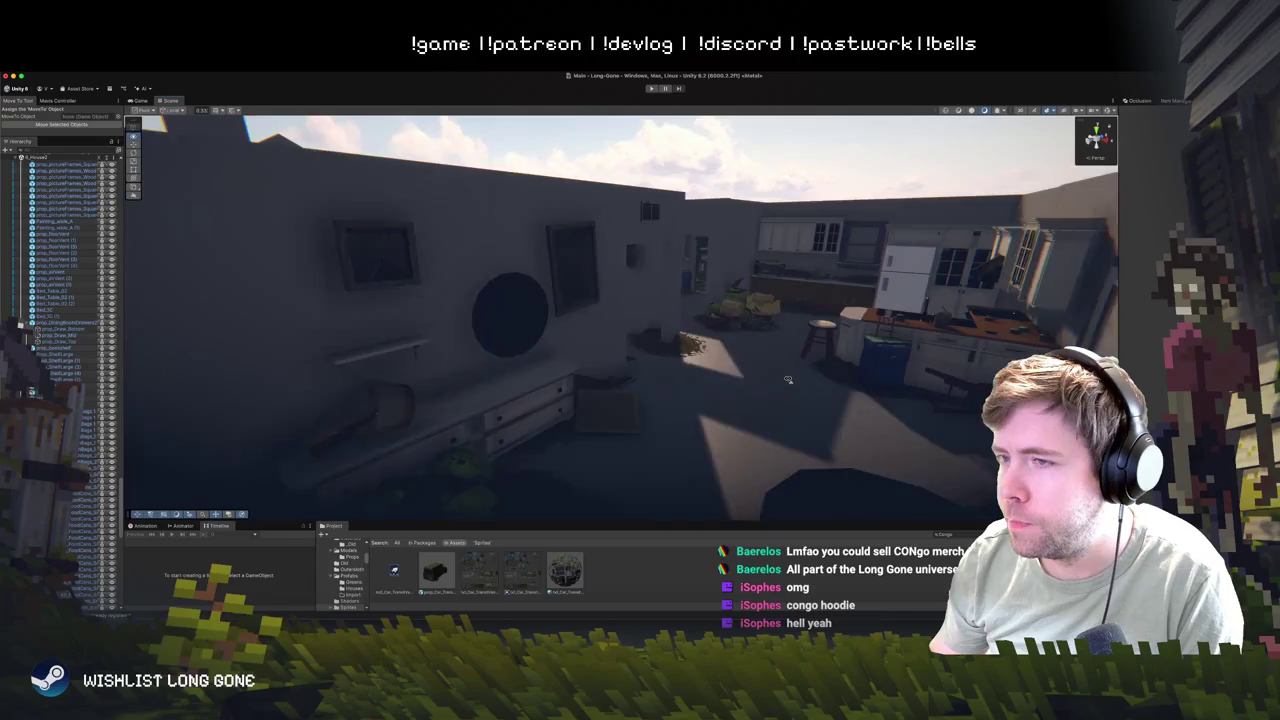
key(e)
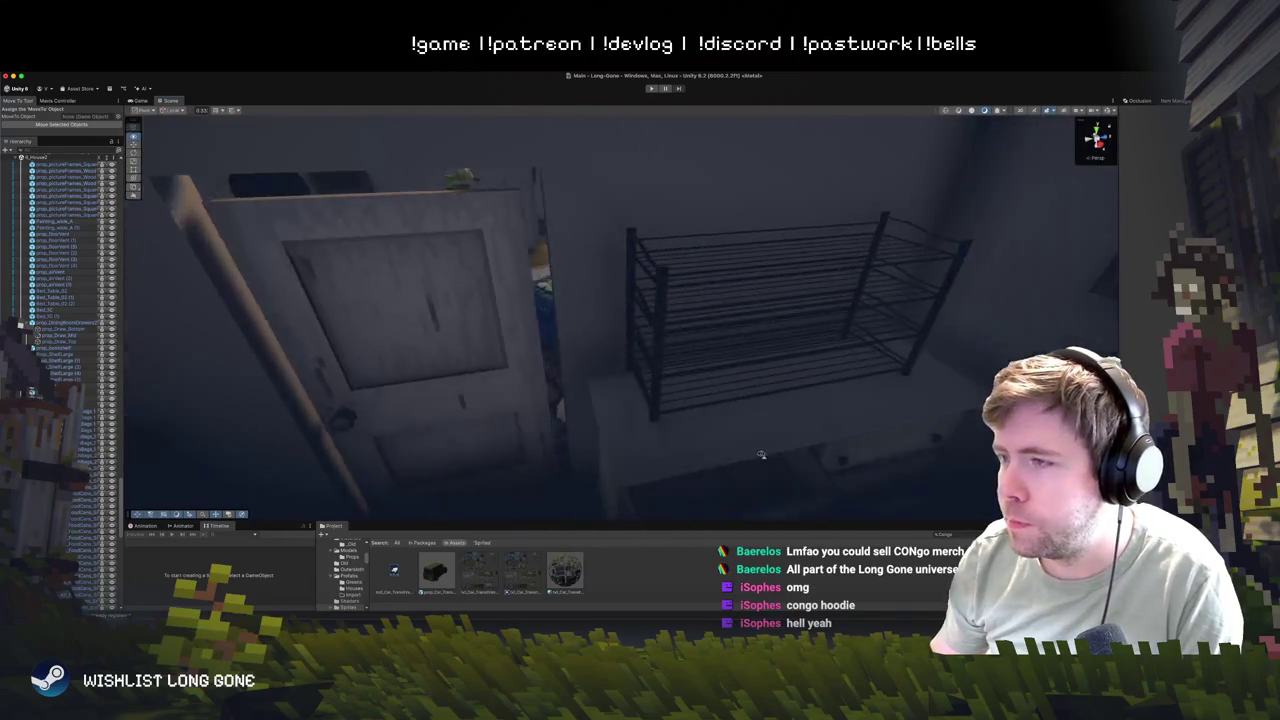
key(w)
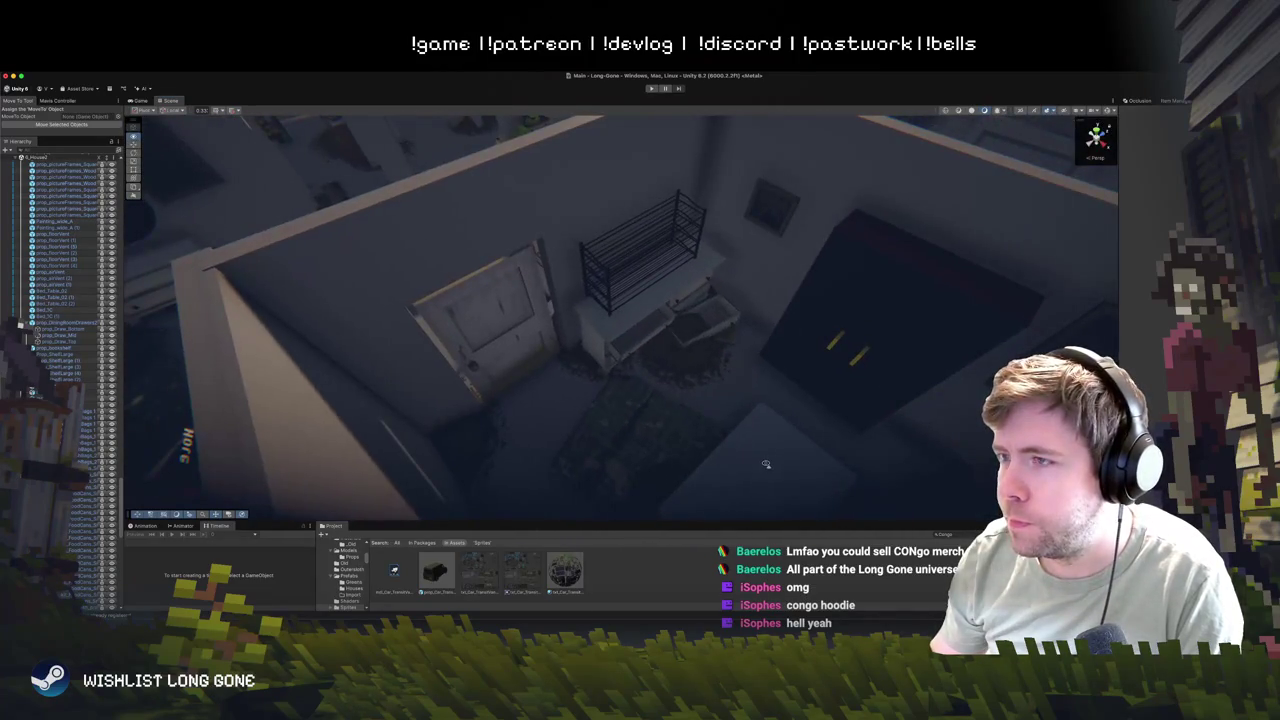
key(w)
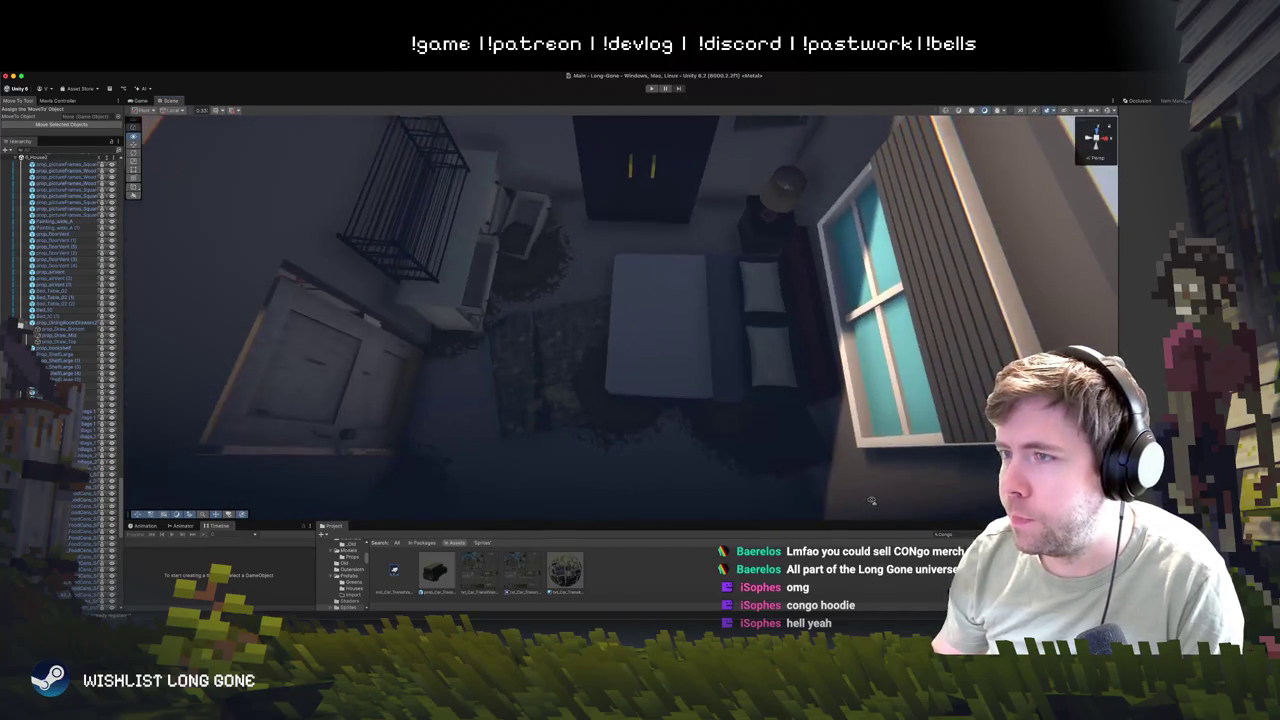
key(w)
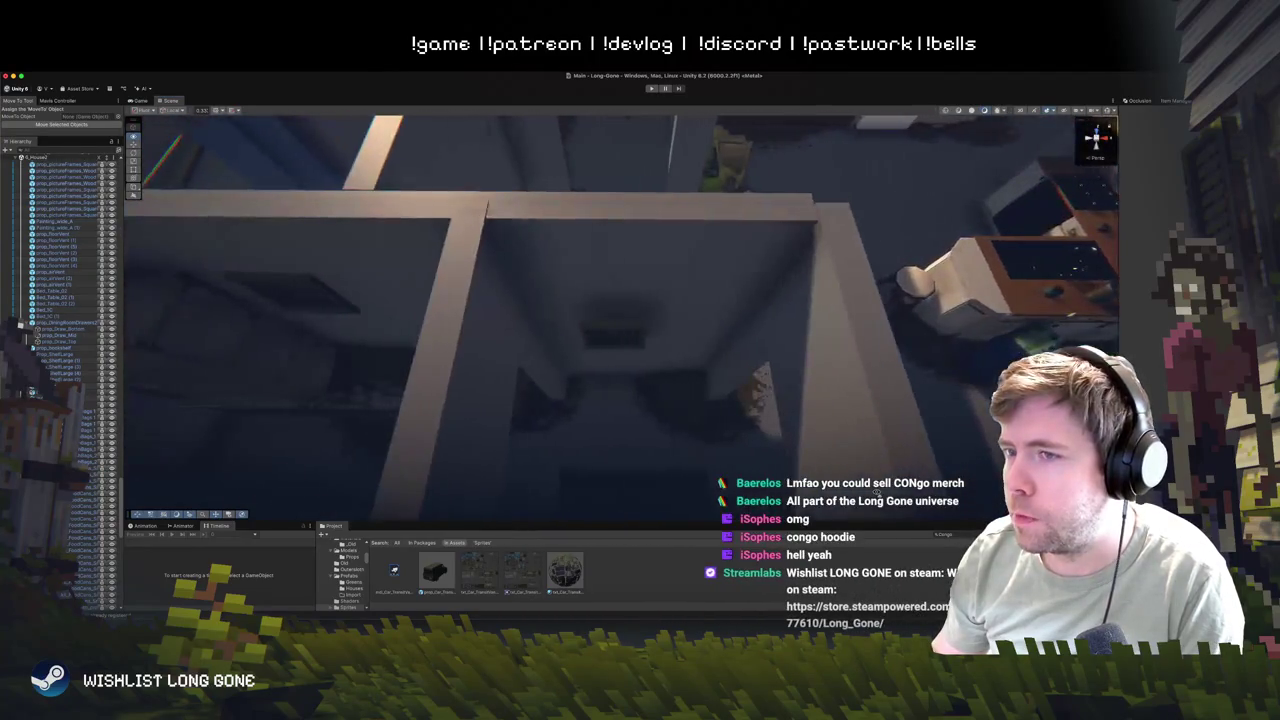
key(w)
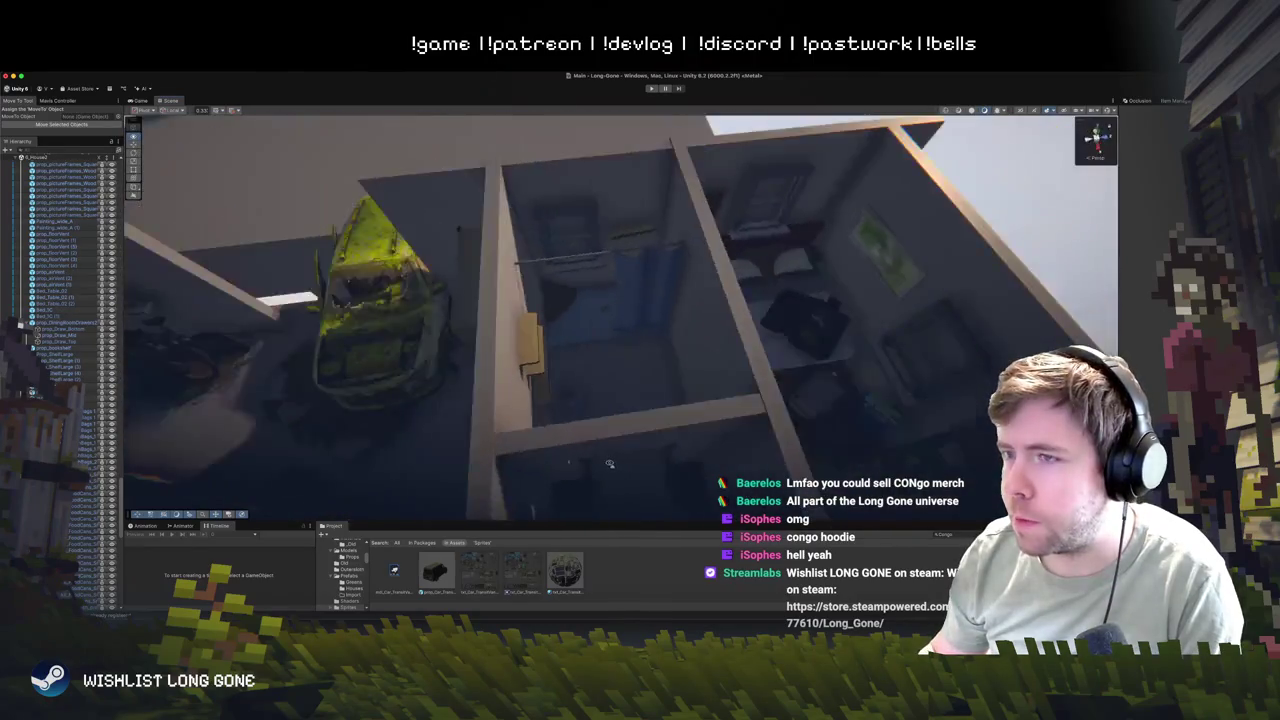
key(w)
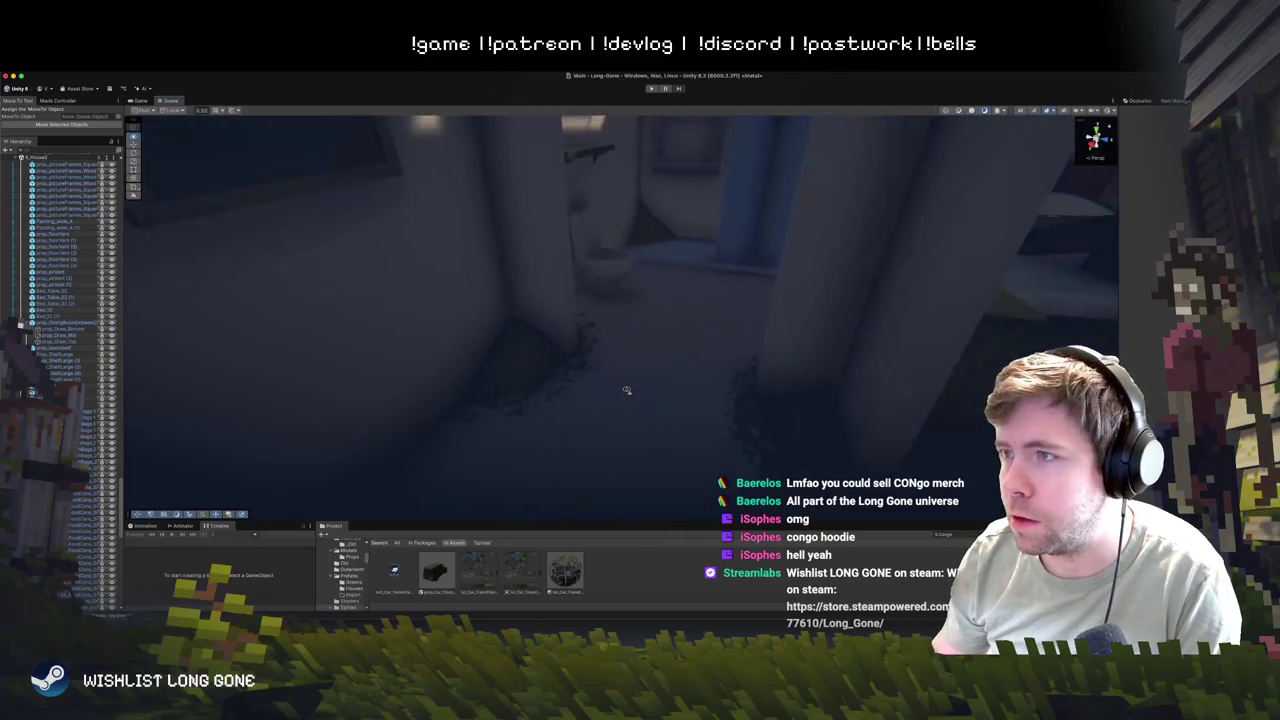
click(610, 345)
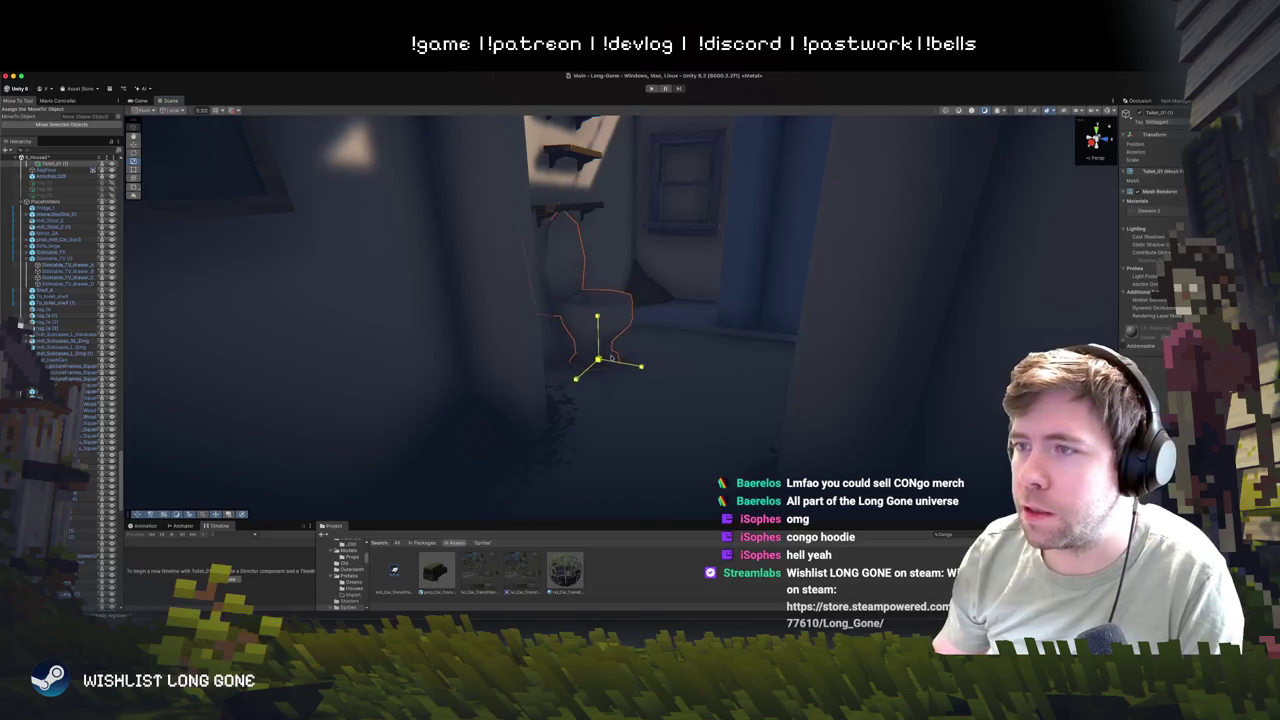
- Nudge Toilet_01 slightly right, then back a little left
drag(608, 357, 626, 361)
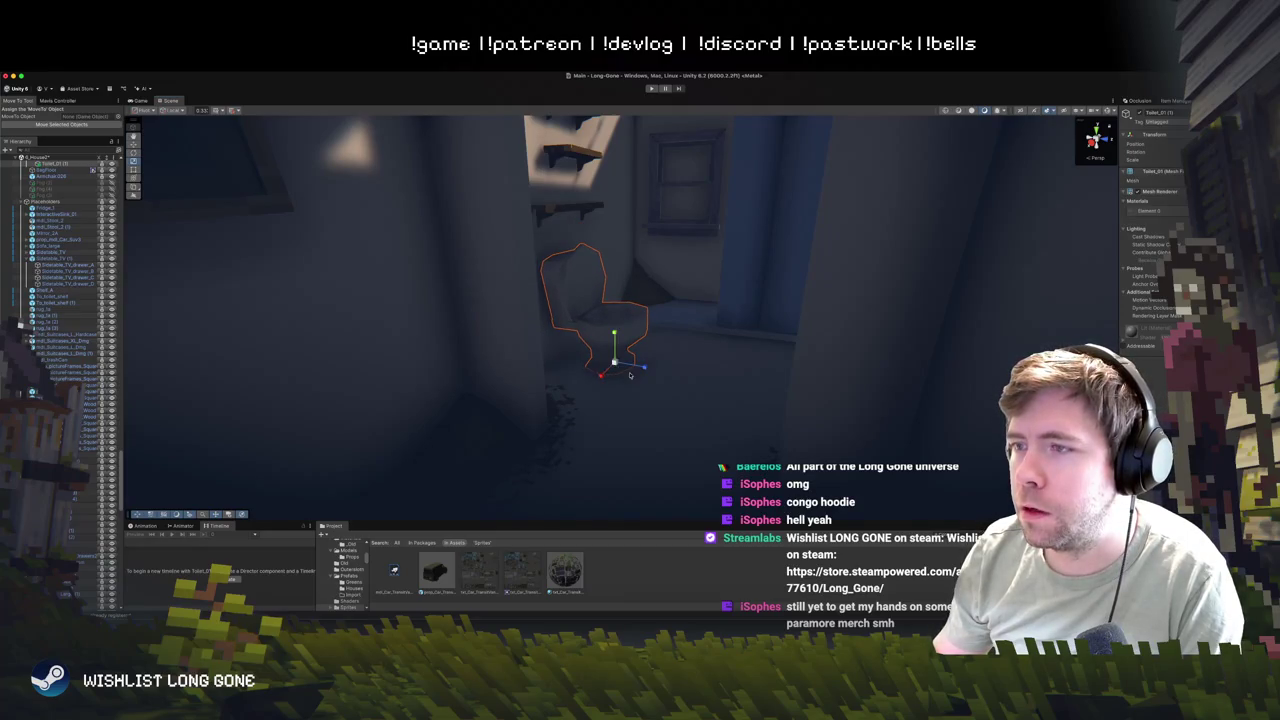
drag(645, 370, 640, 368)
scroll(716, 353, down, 10)
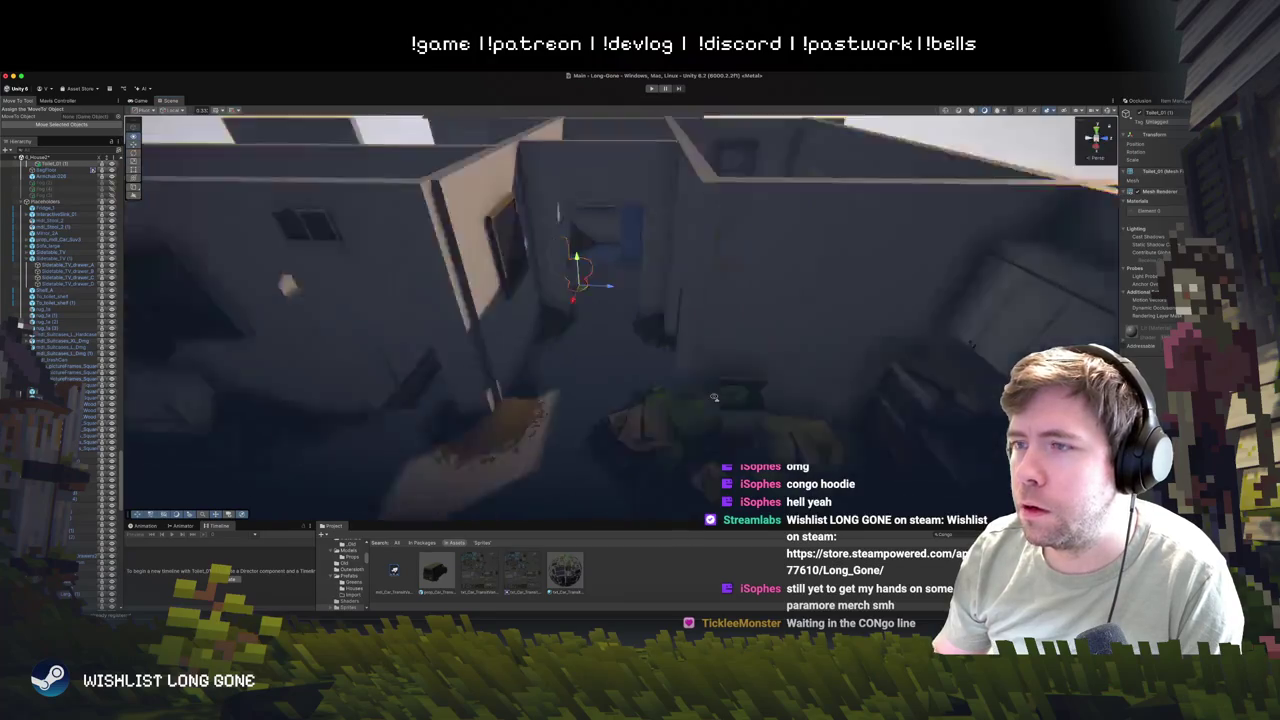
scroll(712, 172, up, 6)
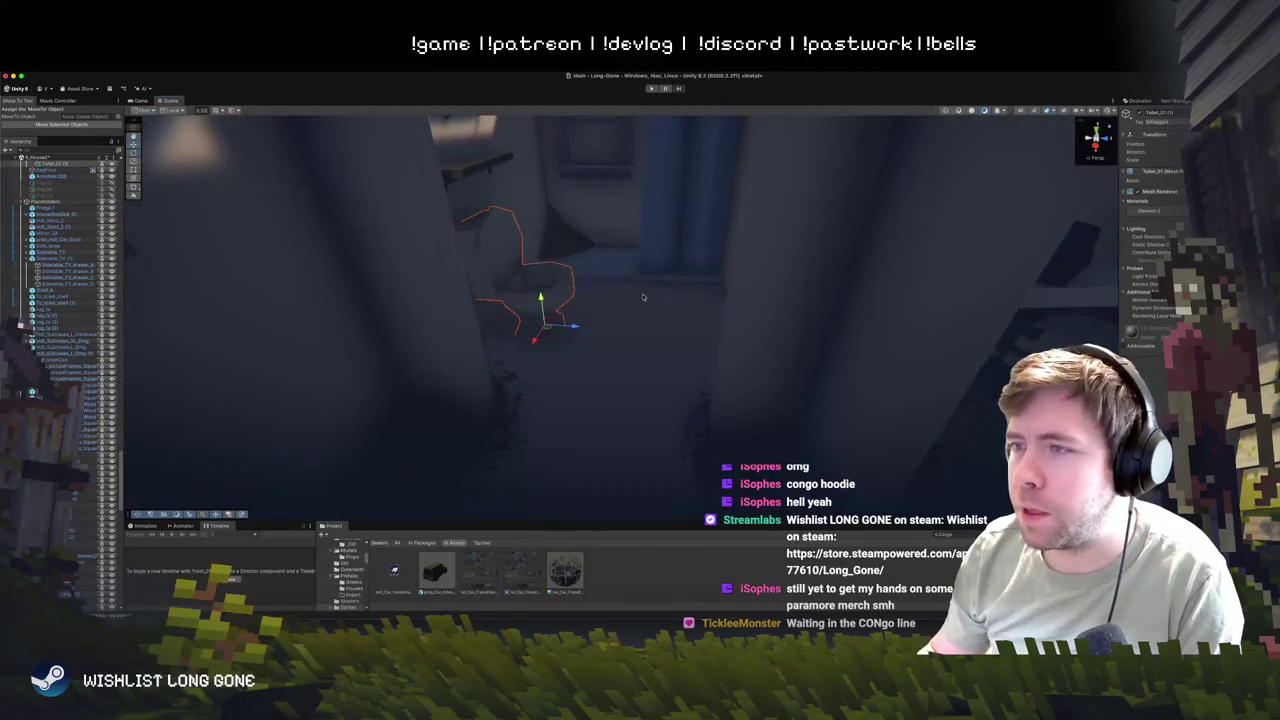
- Frame House 2, fly through its rooms and out above the rooftops
click(620, 337)
key(f)
mouse_move(676, 322)
mouse_down()
mouse_move(710, 302)
mouse_move(724, 273)
mouse_move(740, 286)
mouse_up()
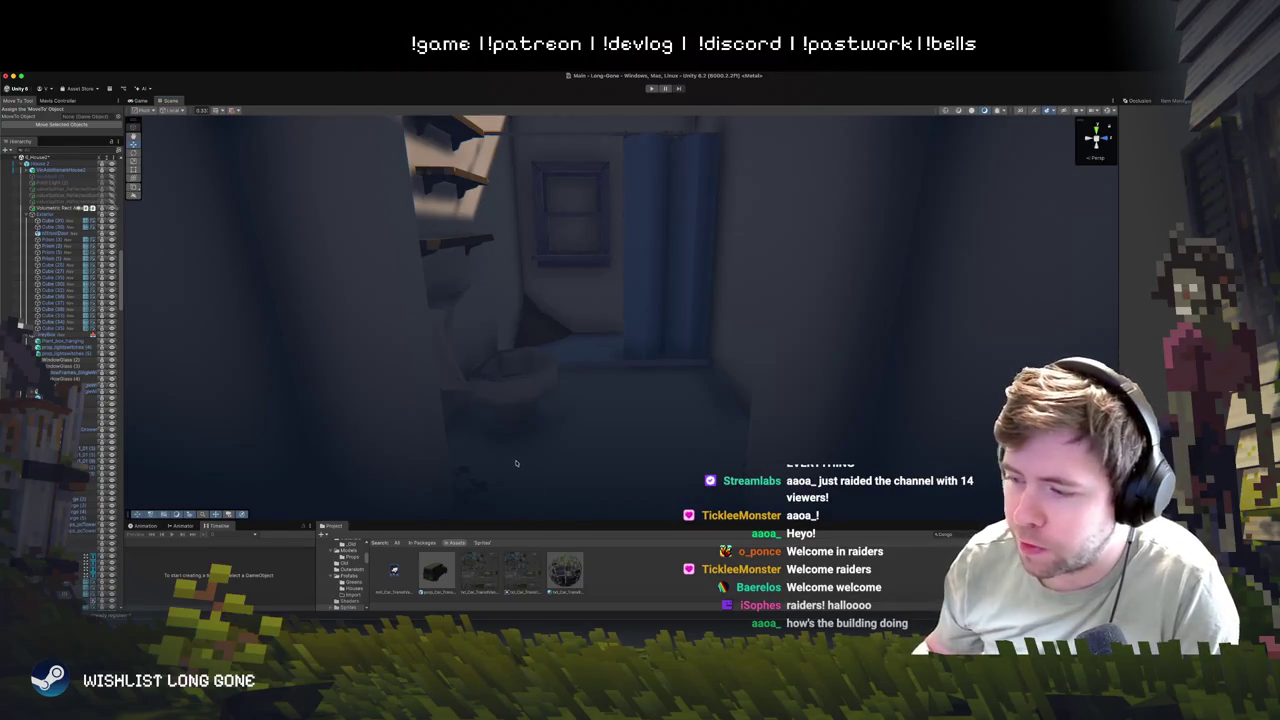
drag(633, 316, 436, 428)
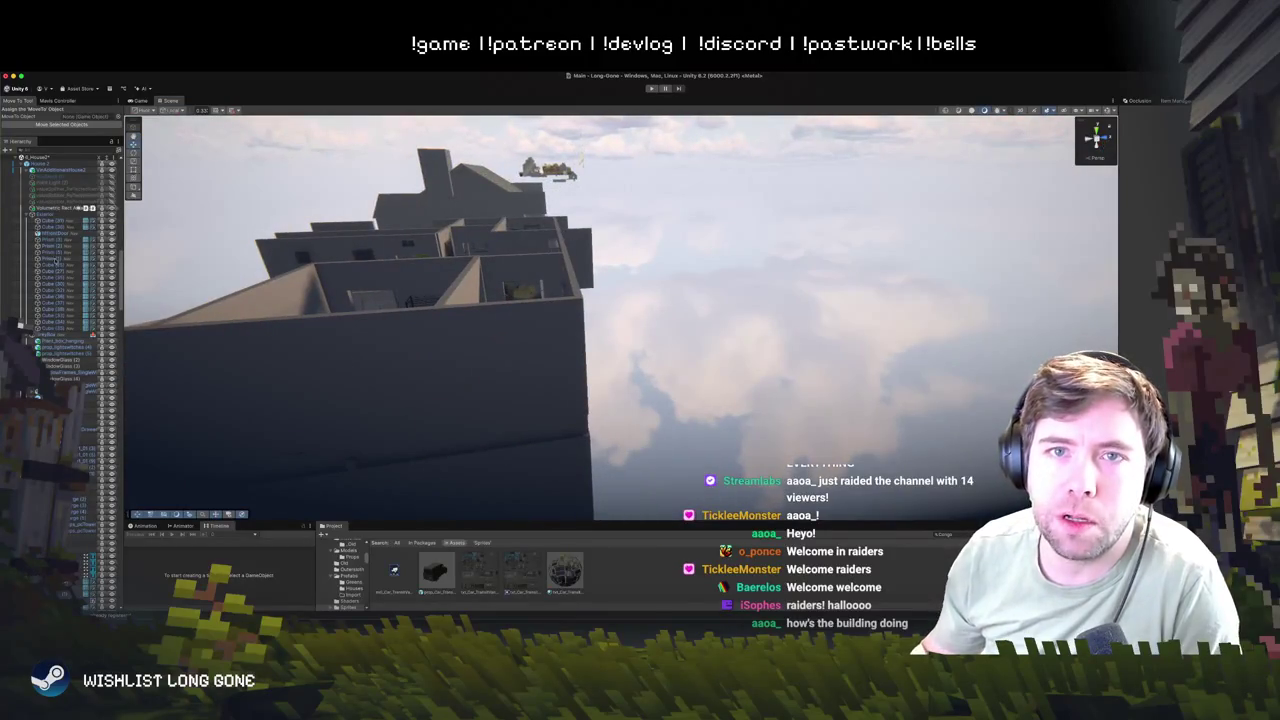
- Collapse MainScene in the Hierarchy and load the unloaded shop-strip scene
click(17, 160)
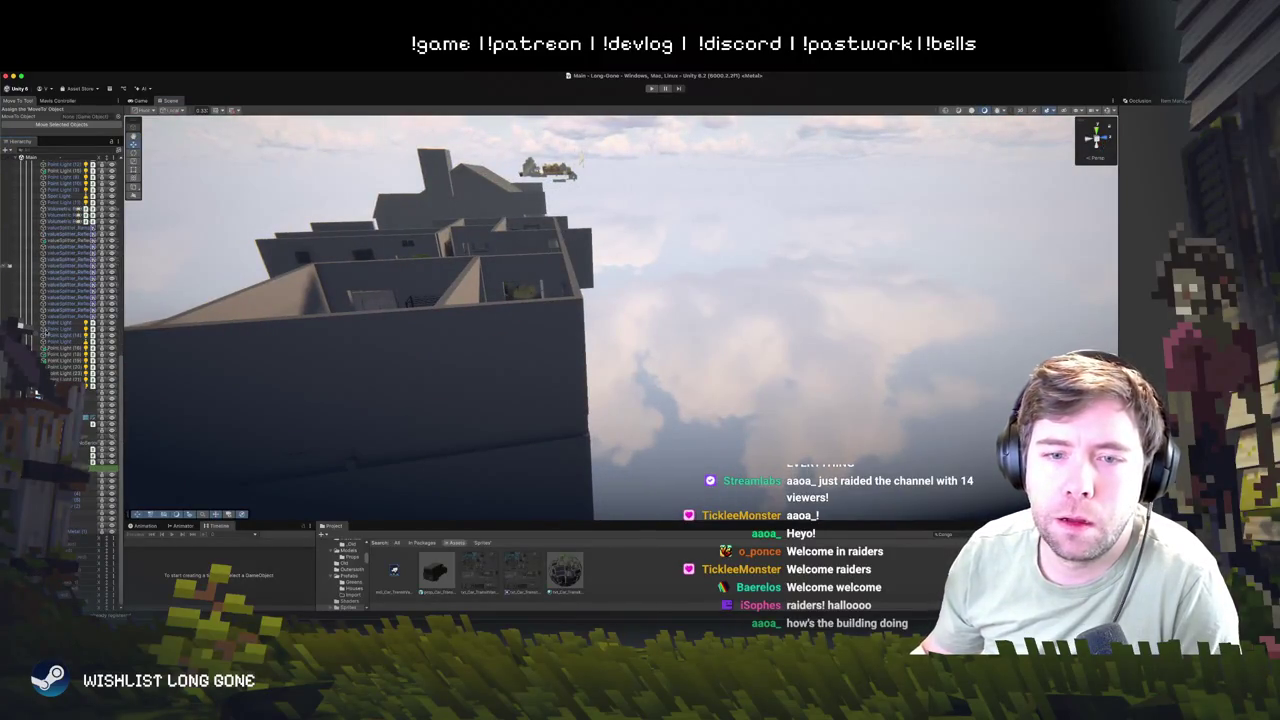
scroll(35, 393, up, 5)
scroll(60, 350, up, 3)
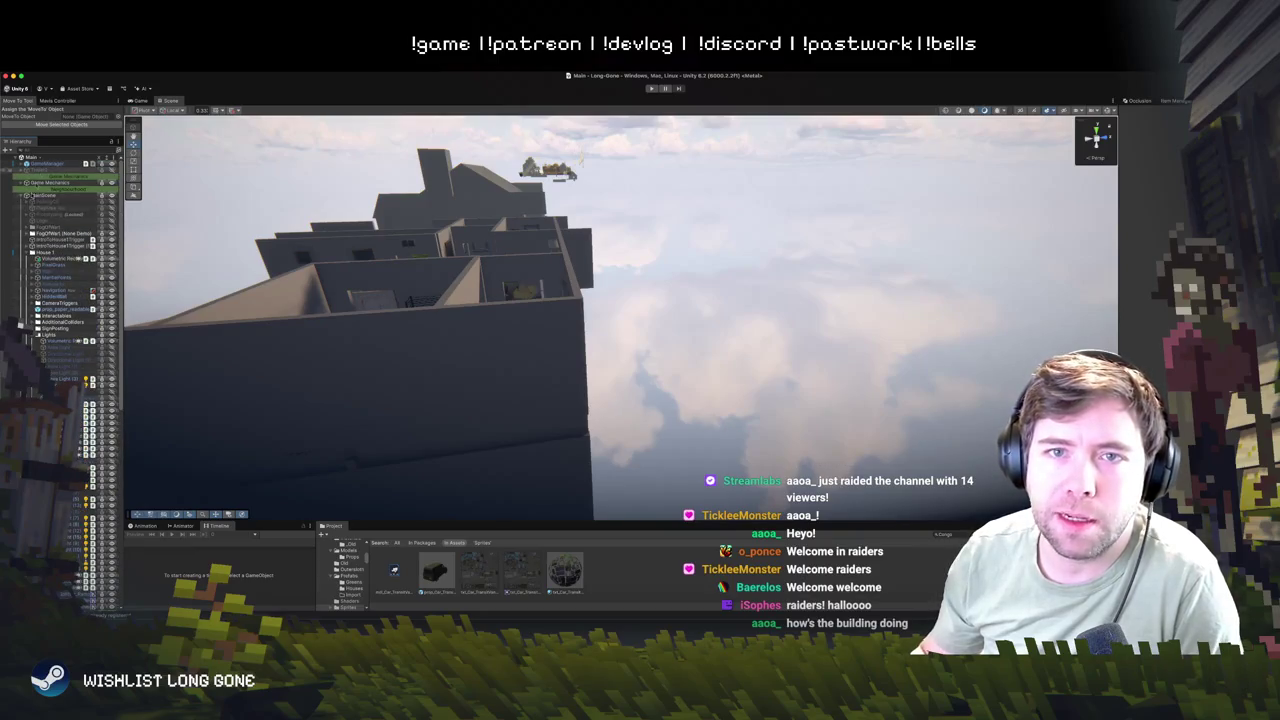
click(20, 195)
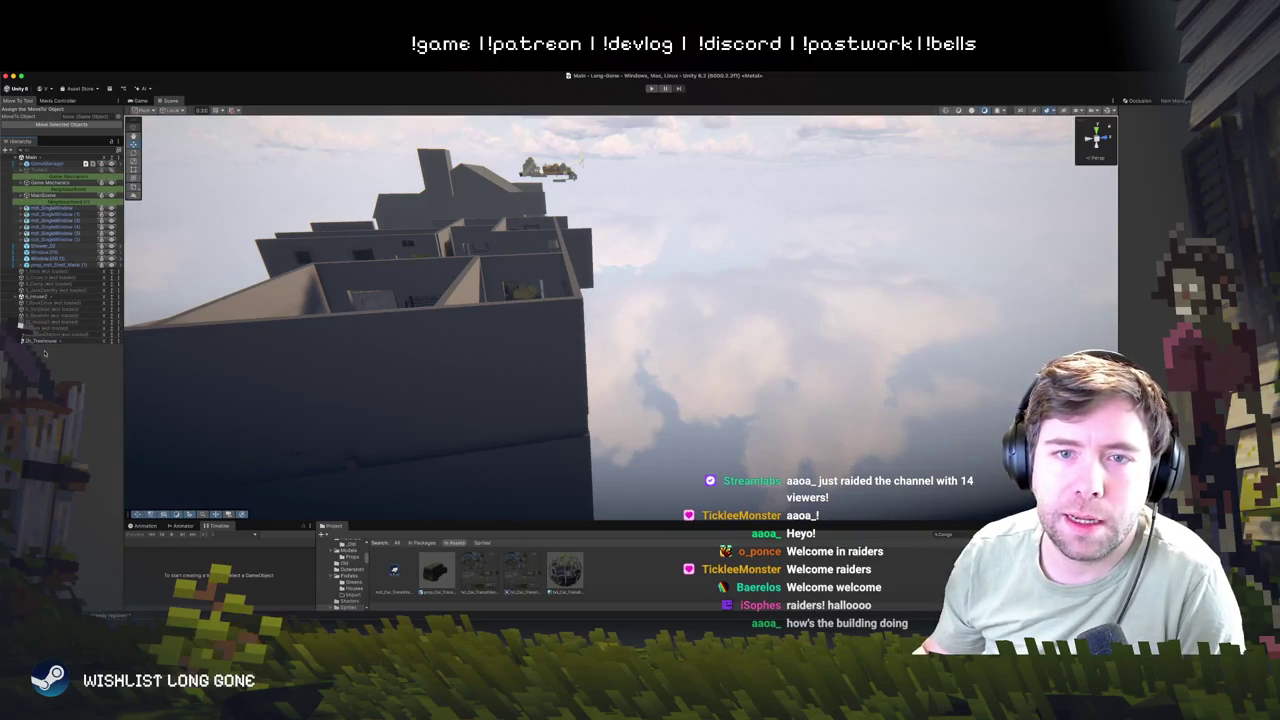
right_click(48, 311)
click(66, 314)
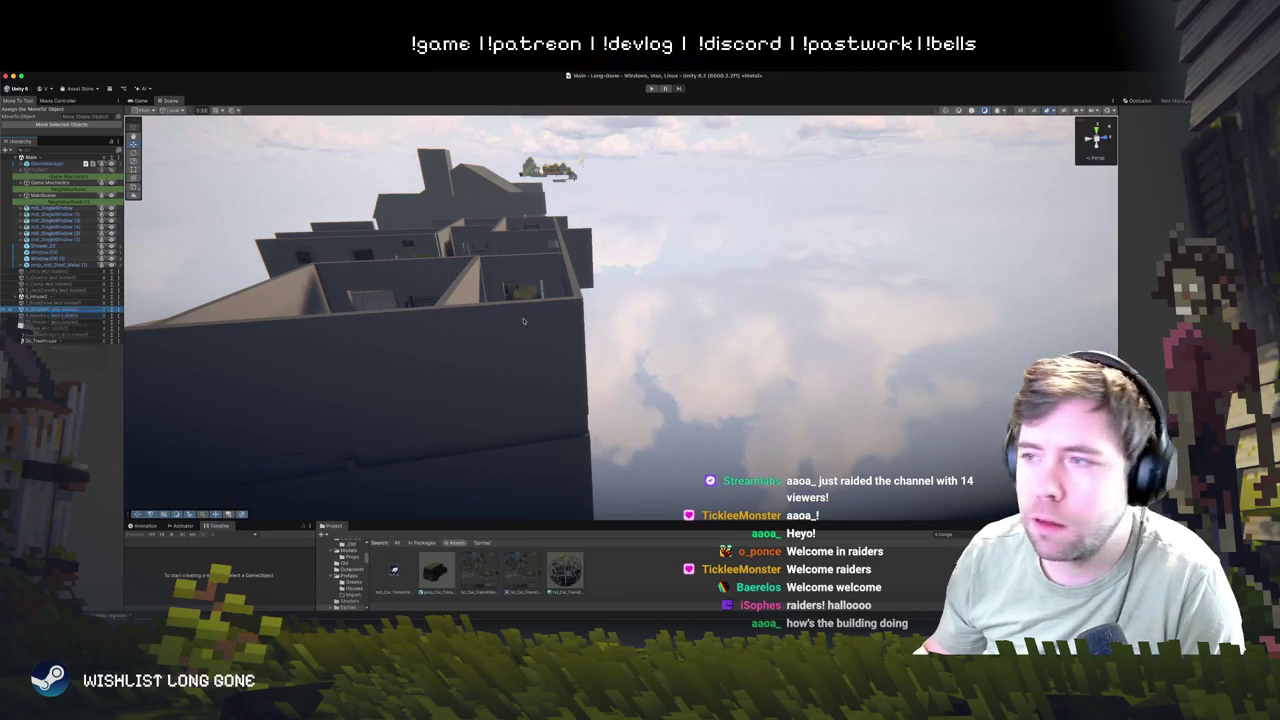
- Fly toward the floating shop row up to the Circuit Shack storefront
mouse_move(662, 352)
mouse_down()
mouse_move(725, 349)
mouse_move(172, 308)
mouse_move(400, 315)
mouse_up()
key(w)
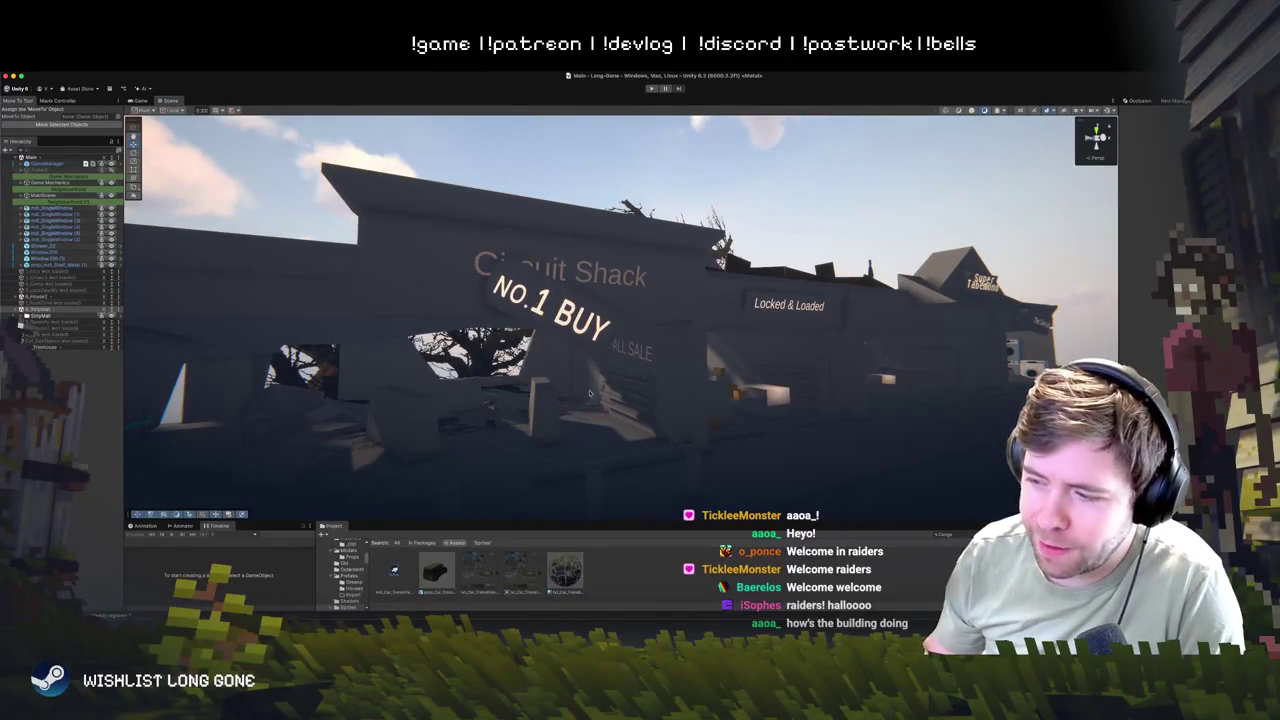
key(w)
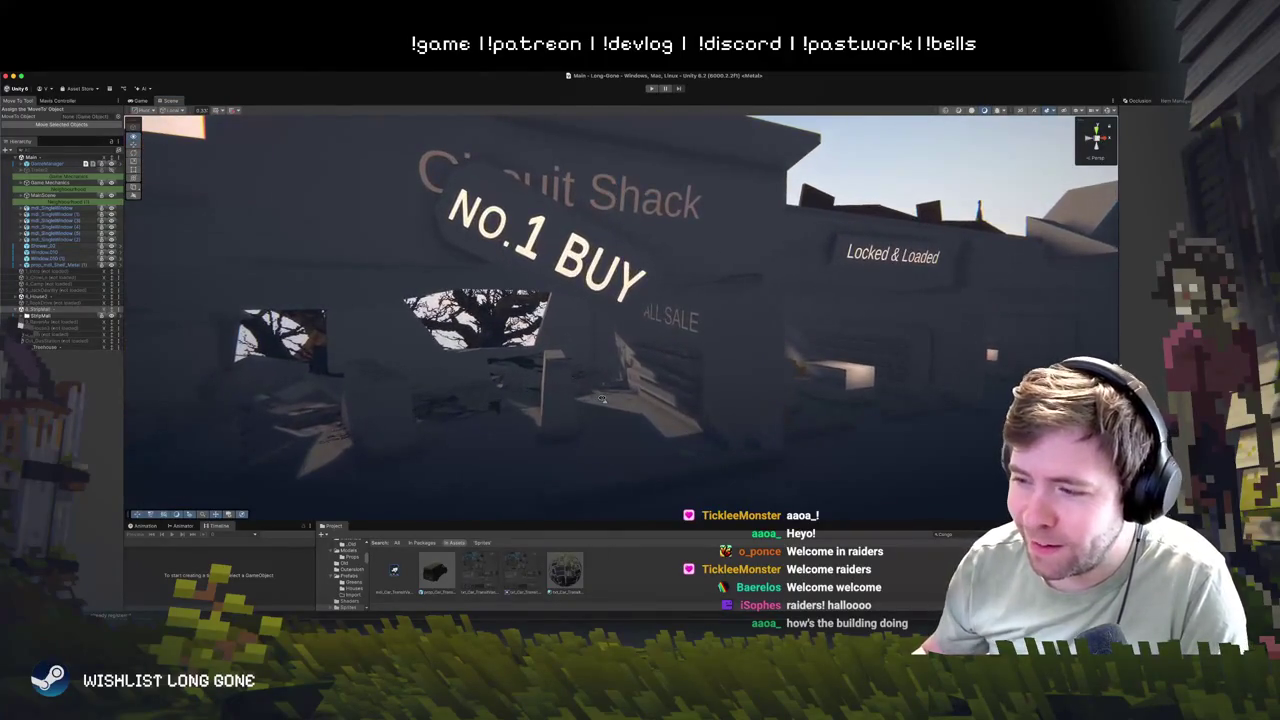
drag(601, 399, 555, 302)
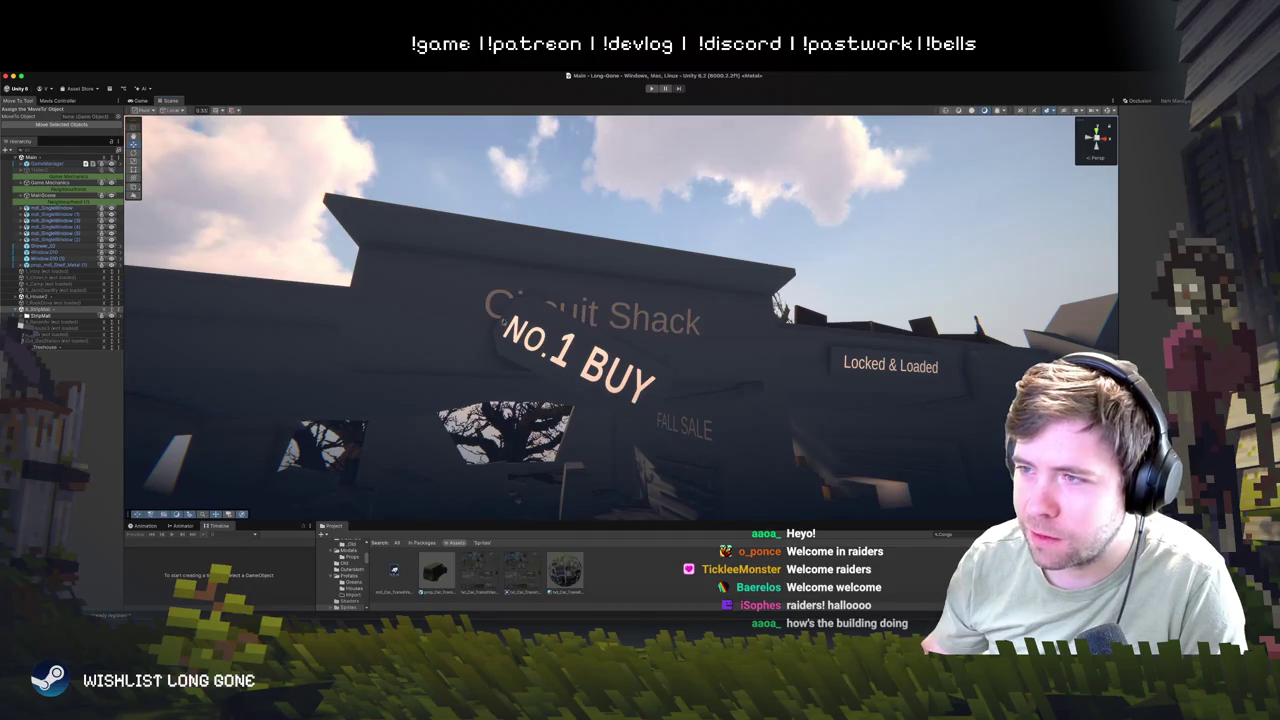
- Fly right past Super Tabemono toward The Coin-Up, then look up at the sky
key(d)
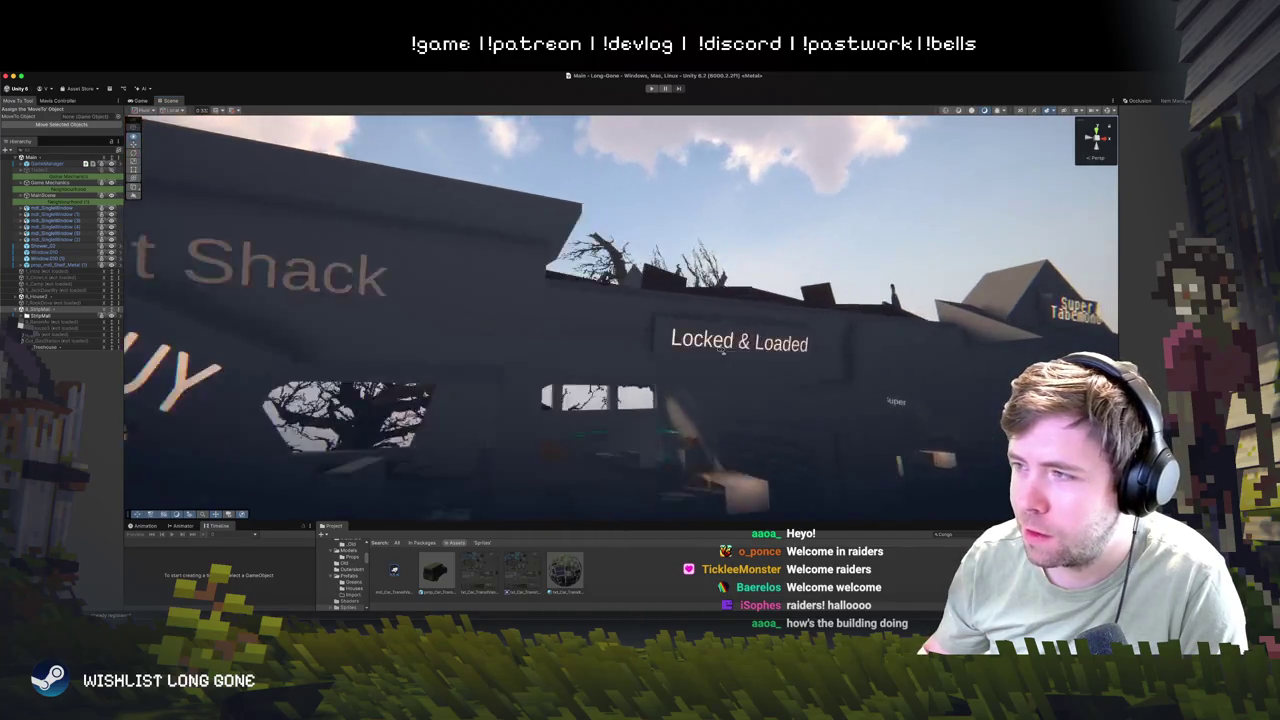
key(d)
key(w)
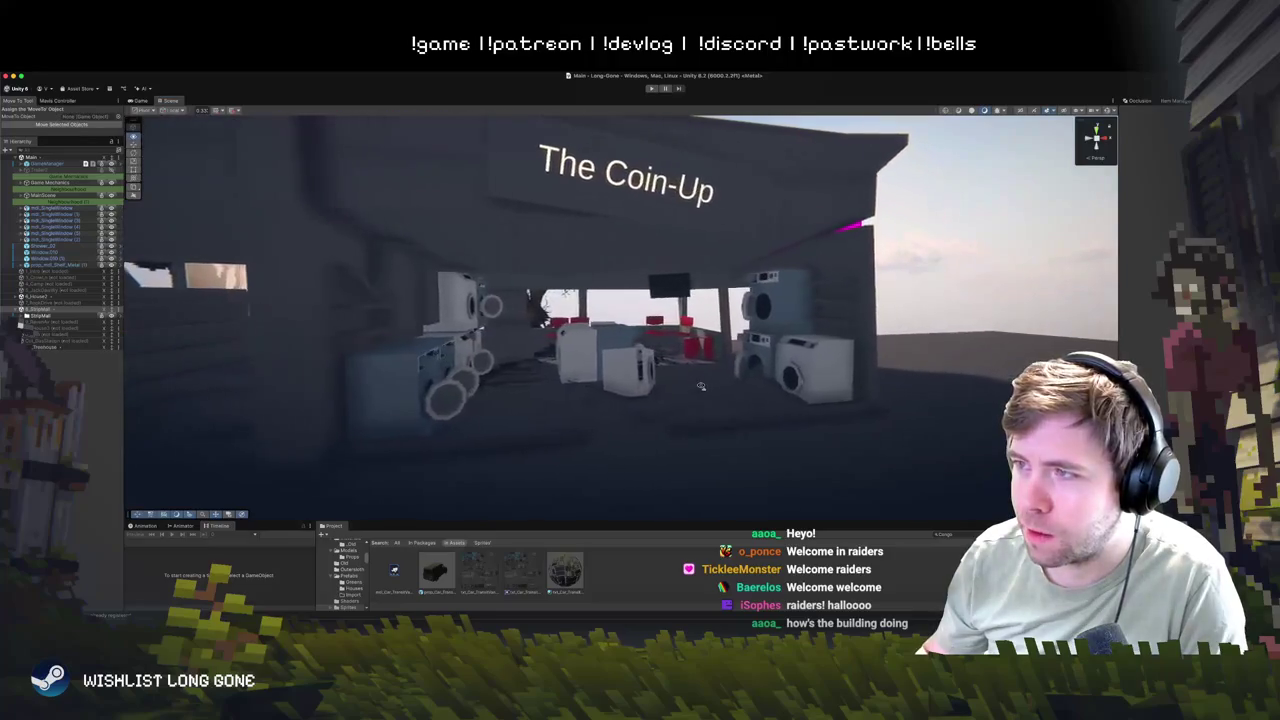
key(s)
key(a)
key(a)
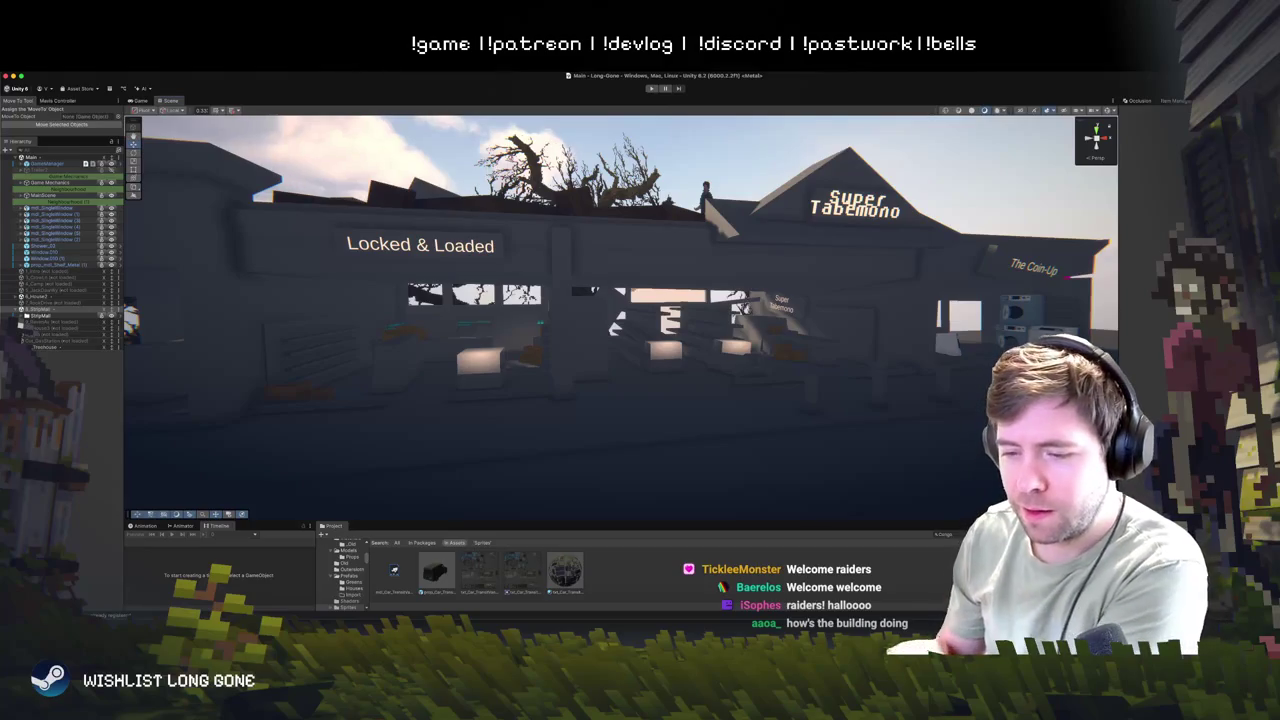
mouse_move(560, 370)
mouse_down()
mouse_move(484, 370)
mouse_move(623, 371)
mouse_move(497, 369)
mouse_move(605, 389)
mouse_move(623, 423)
mouse_move(591, 400)
mouse_move(628, 381)
mouse_move(626, 369)
mouse_move(666, 374)
mouse_up()
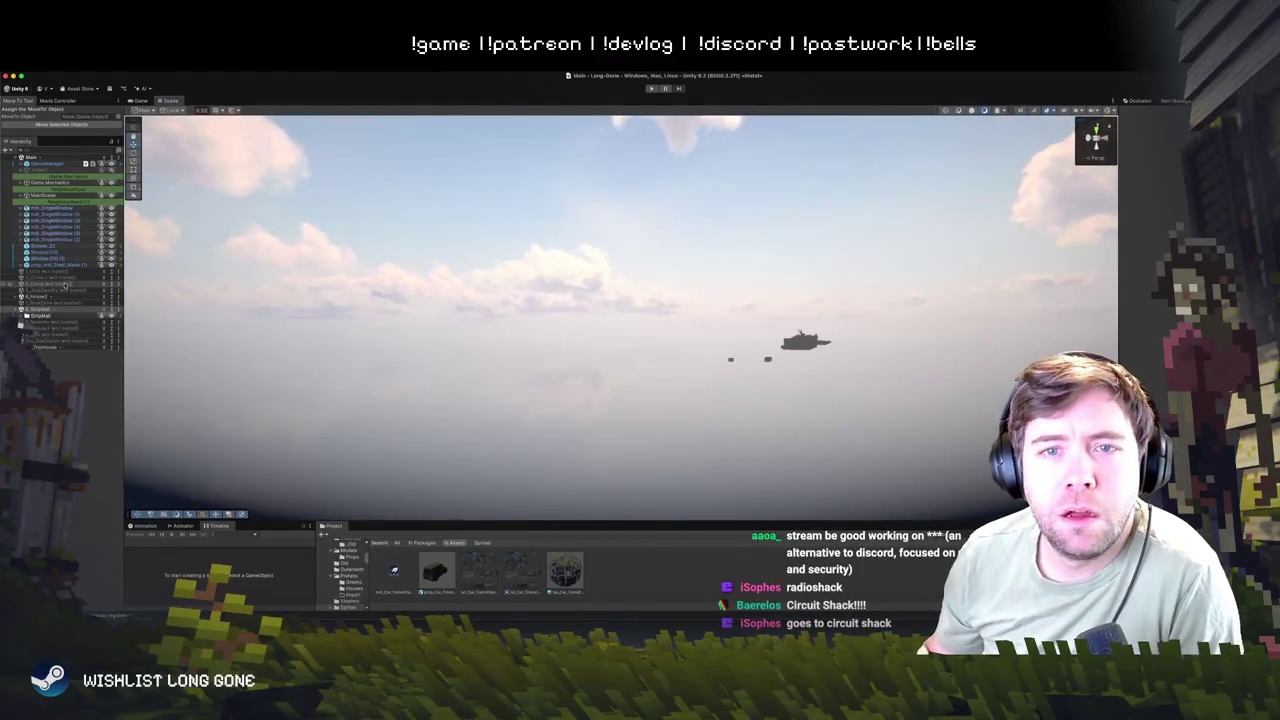
- Select a child object of B_Stripmall and frame it in the Scene view
click(16, 311)
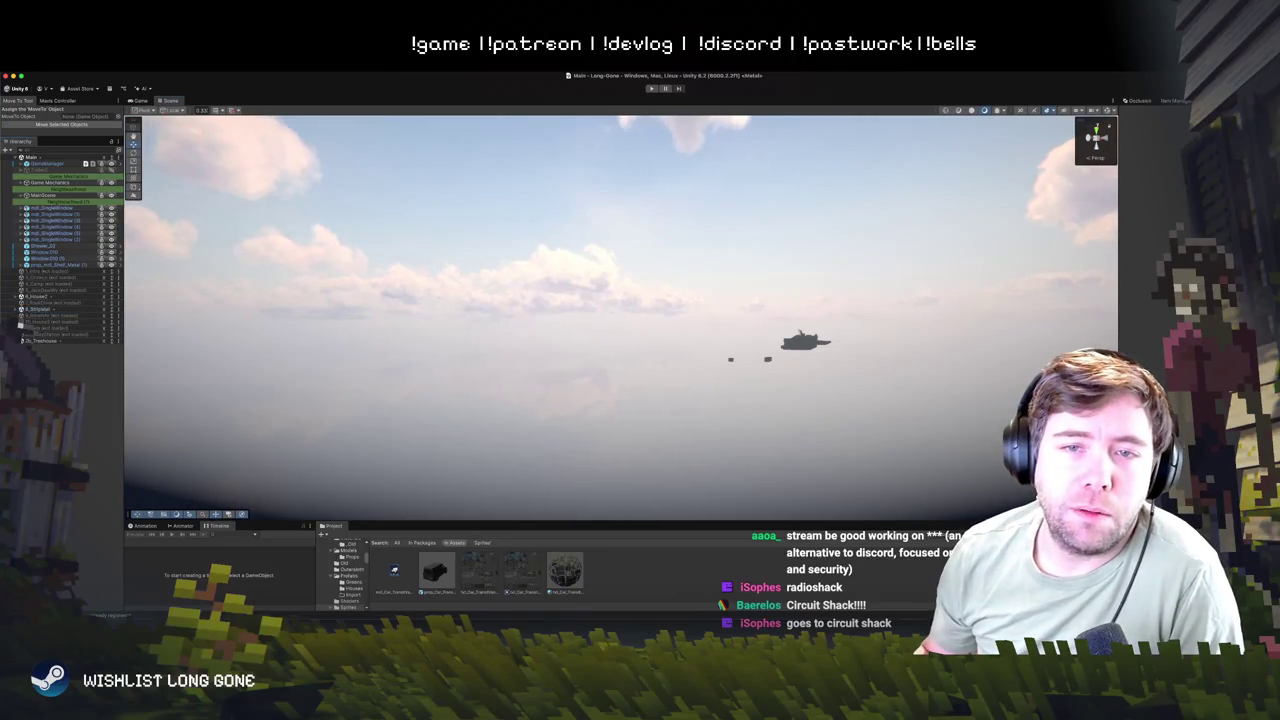
click(49, 288)
click(44, 282)
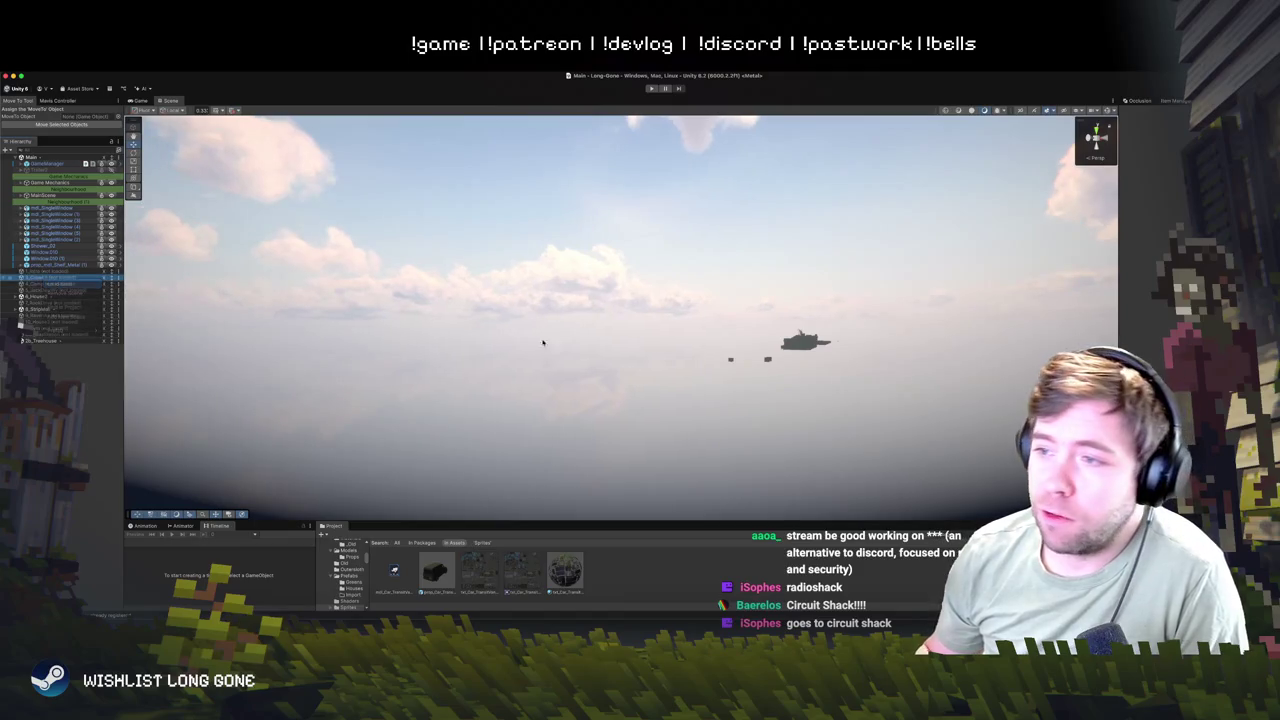
key(f)
- Fly back through the scene until the Circuit Shack storefront appears
drag(840, 378, 654, 398)
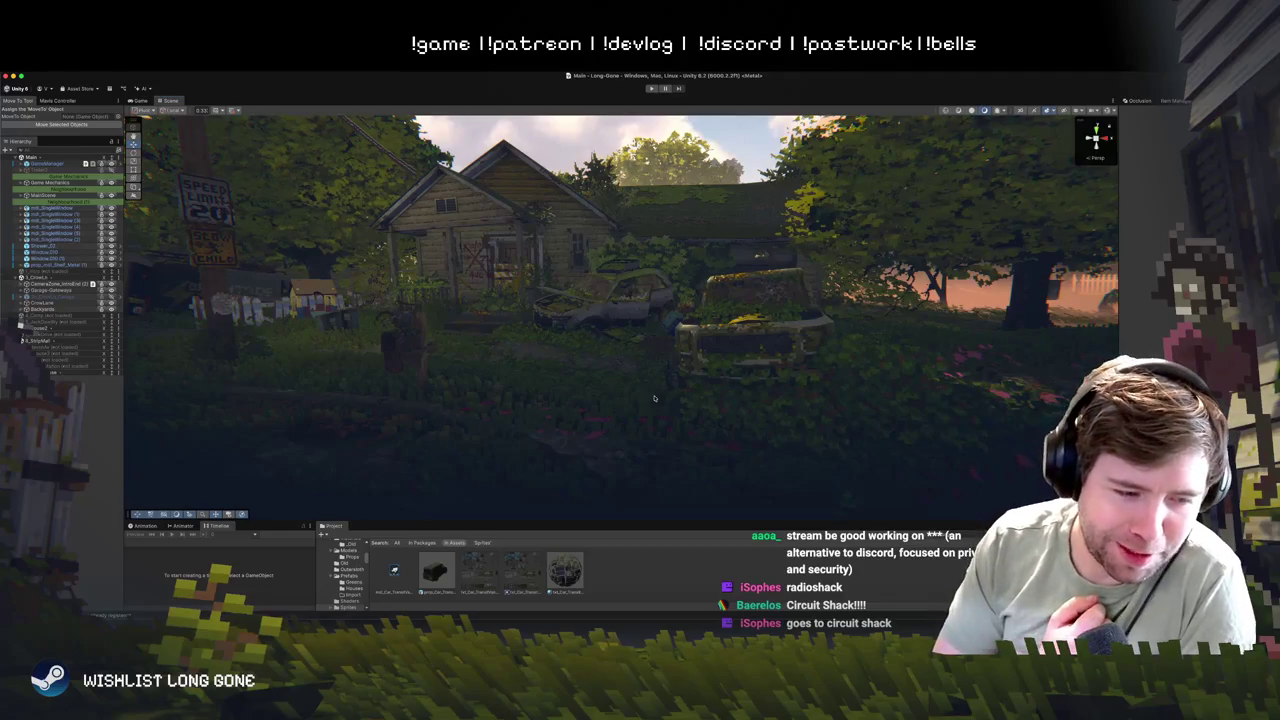
scroll(777, 334, up, 10)
key(ctrl+p)
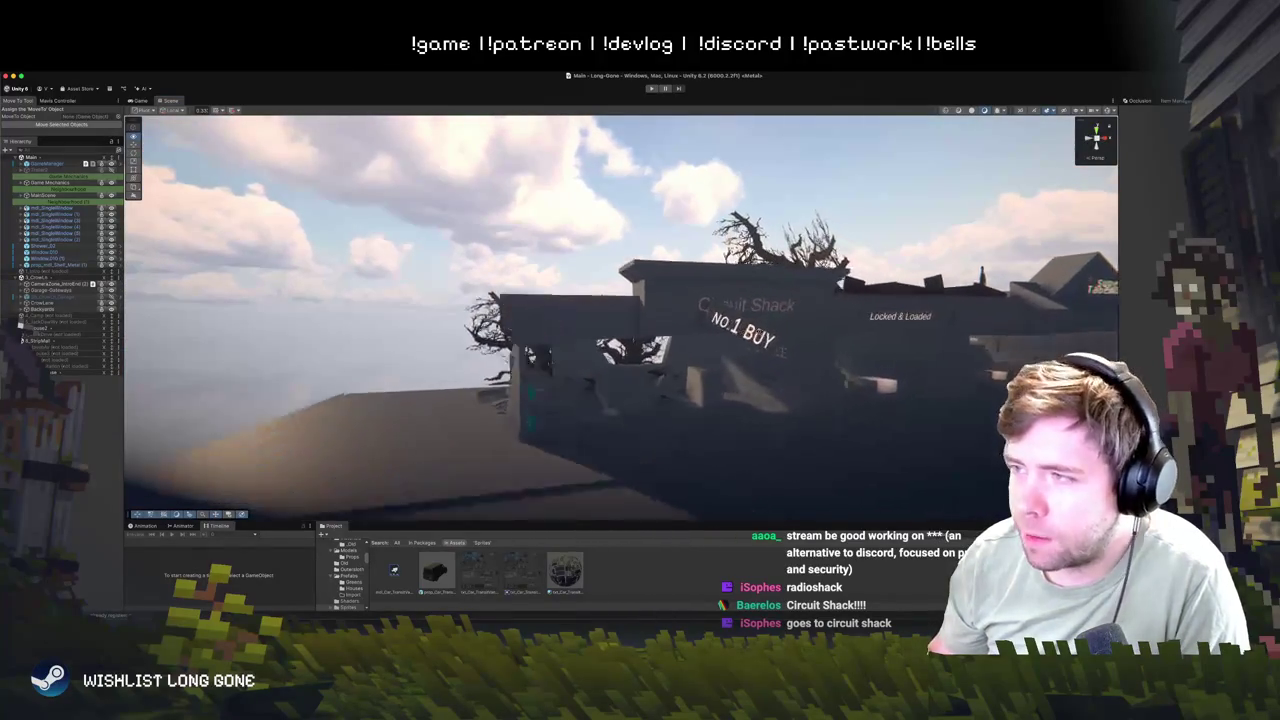
- Fly into the Circuit Shack interior, viewing the FALL SALE wall and Locked & Loaded sign
mouse_move(703, 420)
mouse_down()
mouse_move(731, 391)
mouse_move(547, 351)
mouse_up()
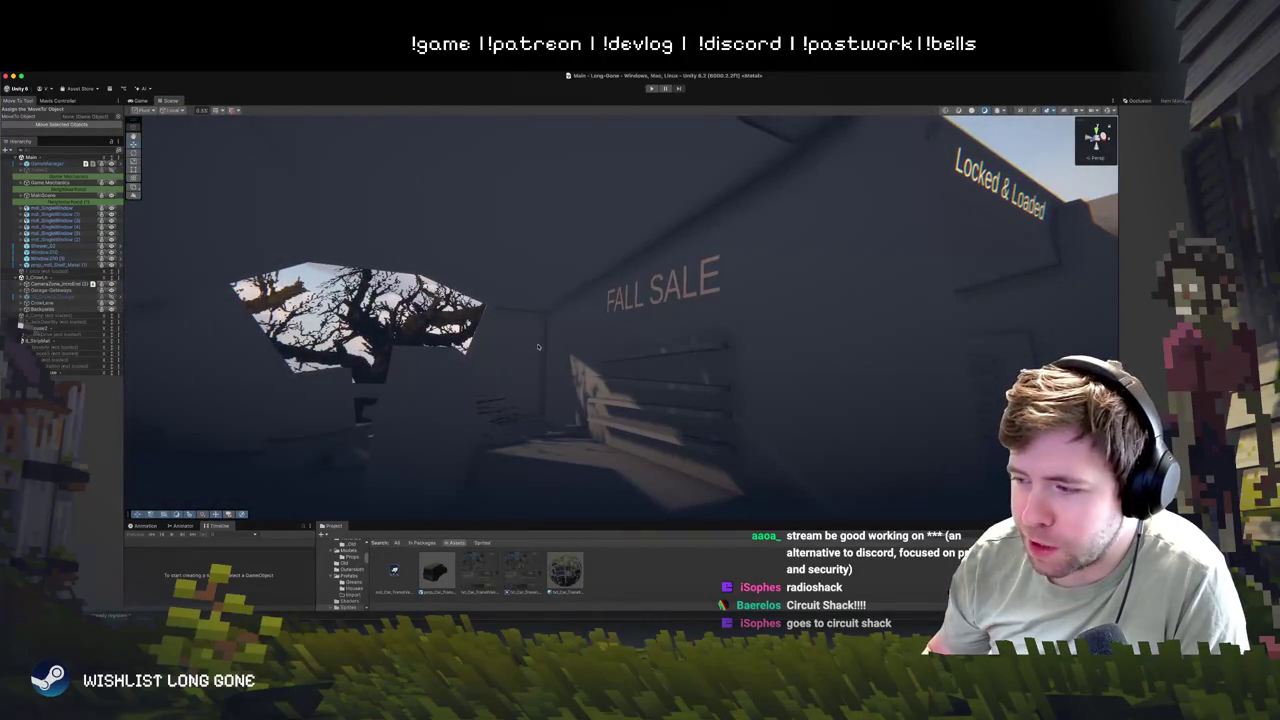
mouse_move(690, 440)
mouse_down()
mouse_move(640, 390)
mouse_move(718, 320)
mouse_up()
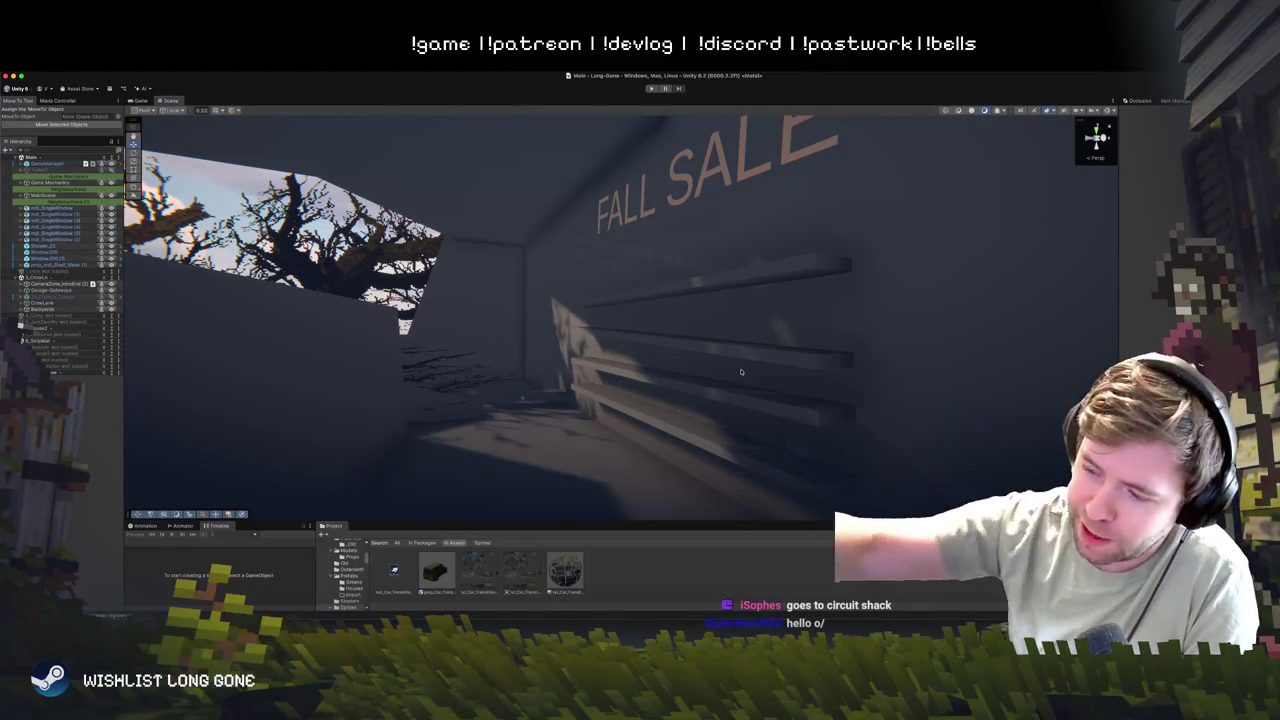
drag(714, 373, 681, 368)
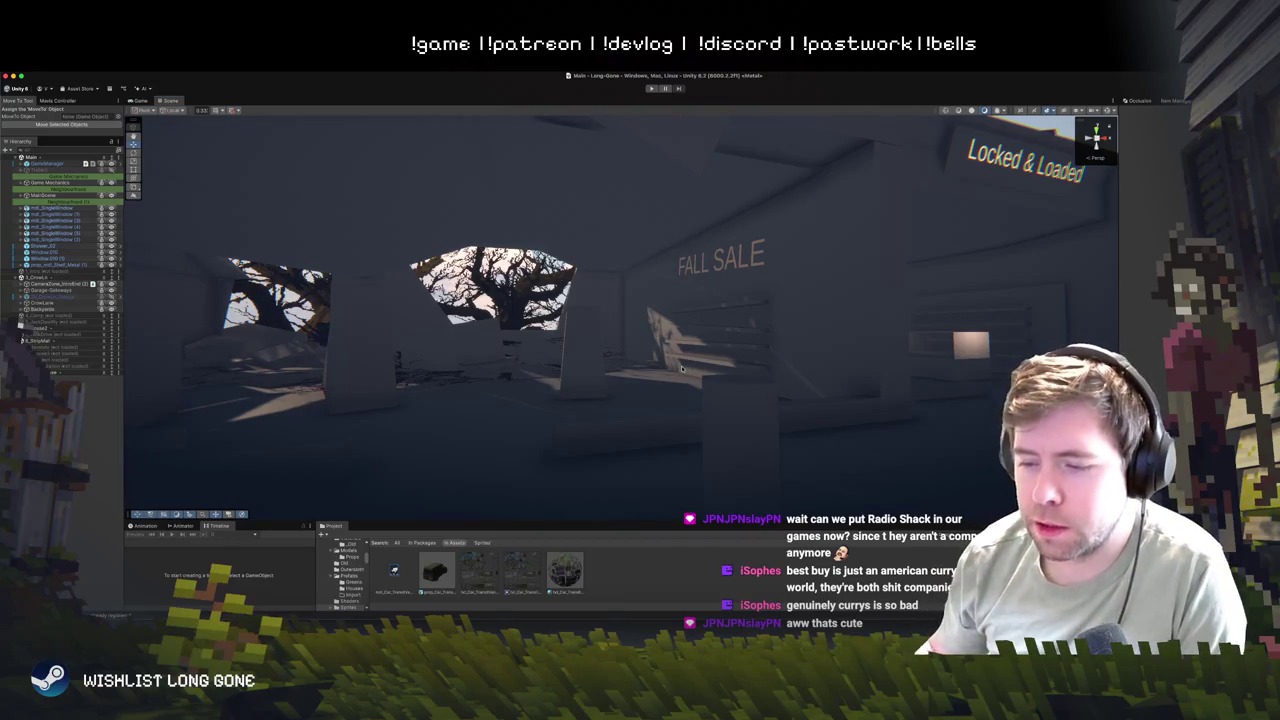
mouse_move(603, 397)
mouse_down()
mouse_move(567, 397)
mouse_move(571, 319)
mouse_move(576, 406)
mouse_up()
scroll(493, 214, up, 3)
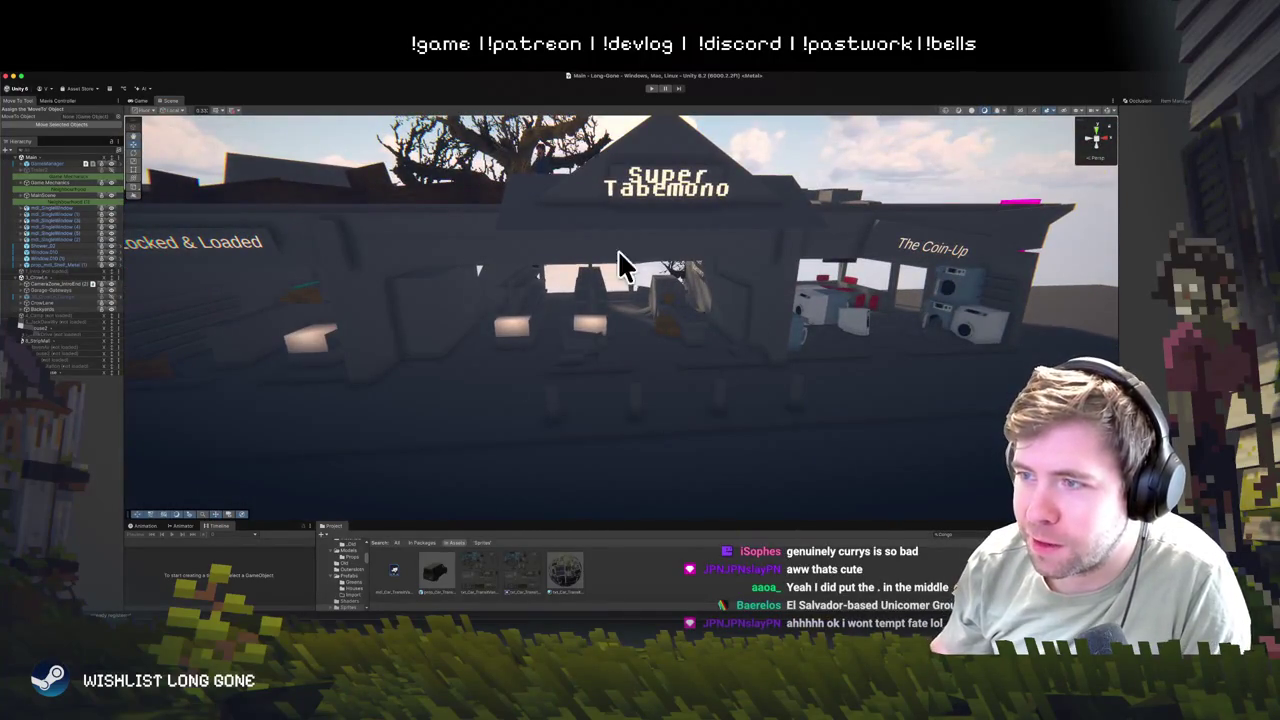
- Orbit up and around the Super Tabemono storefront, then settle close to it
mouse_move(591, 389)
mouse_down()
mouse_move(486, 251)
mouse_move(656, 148)
mouse_up()
mouse_move(535, 285)
mouse_down()
mouse_move(506, 217)
mouse_move(617, 327)
mouse_up()
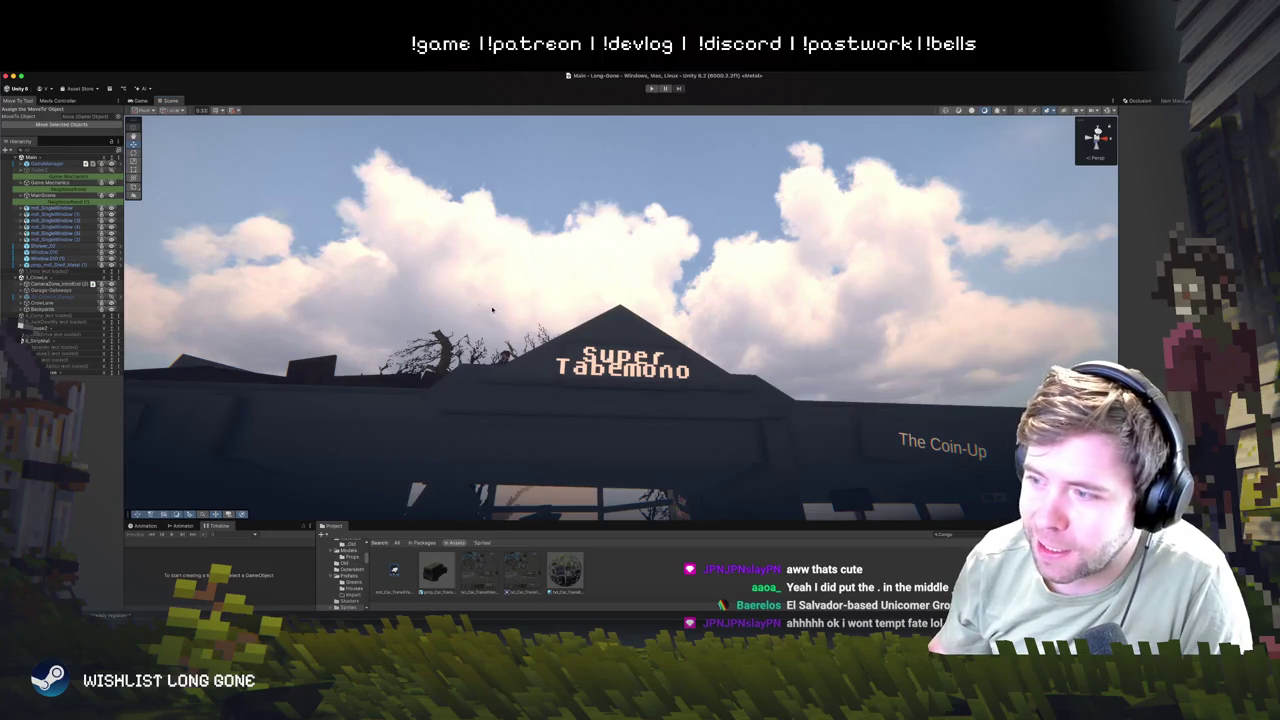
drag(567, 372, 701, 203)
mouse_move(628, 383)
mouse_down()
mouse_move(603, 477)
mouse_move(605, 396)
mouse_up()
- Fly left along the shops and forward to the Locked & Loaded storefront
key(a)
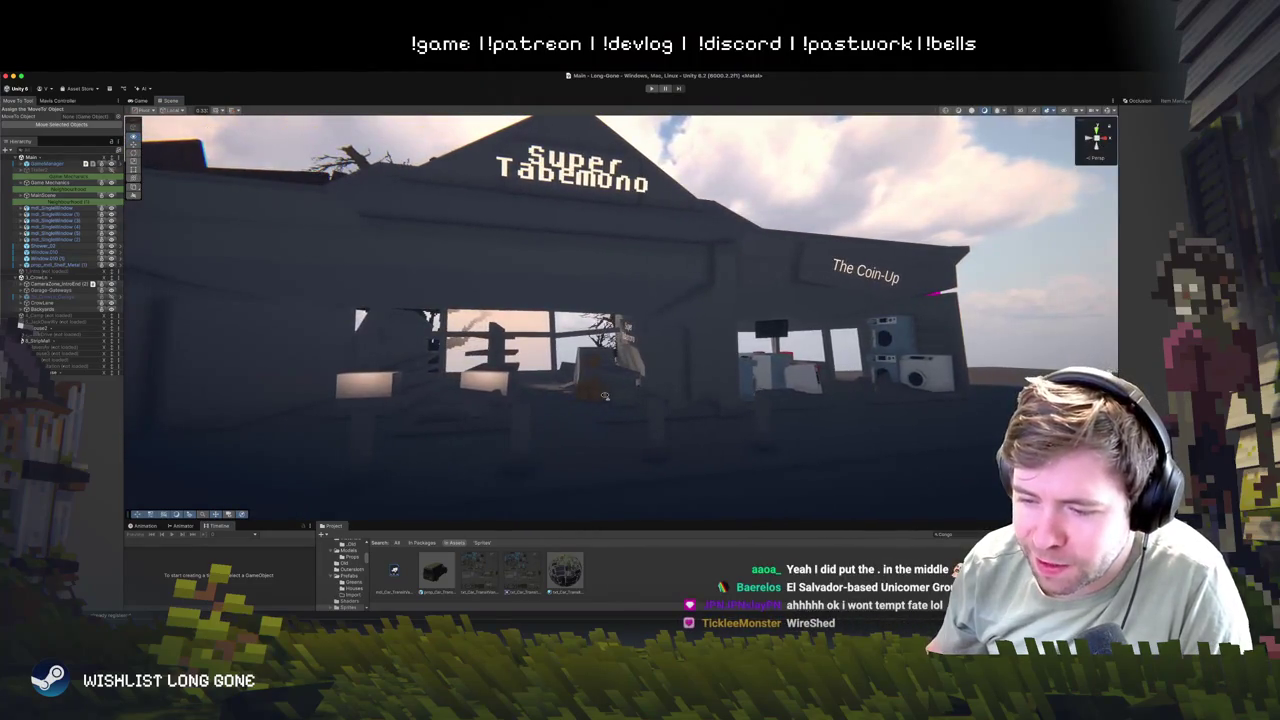
key(a)
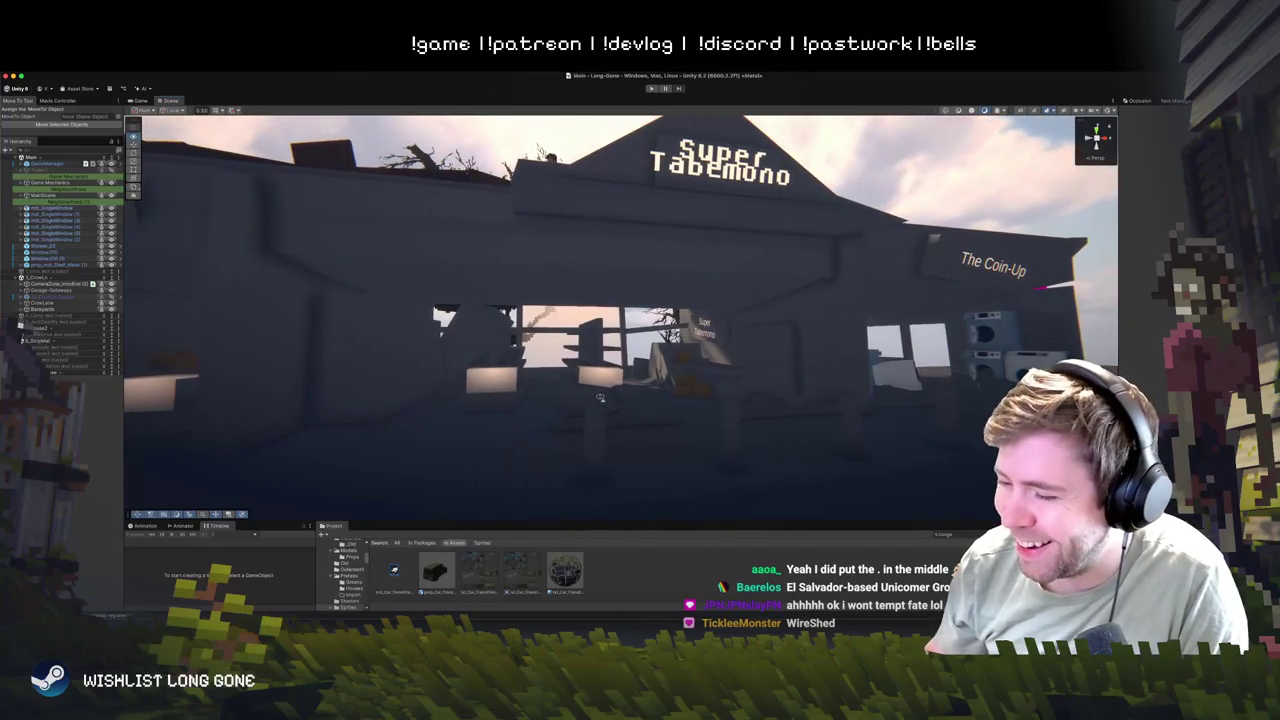
key(a)
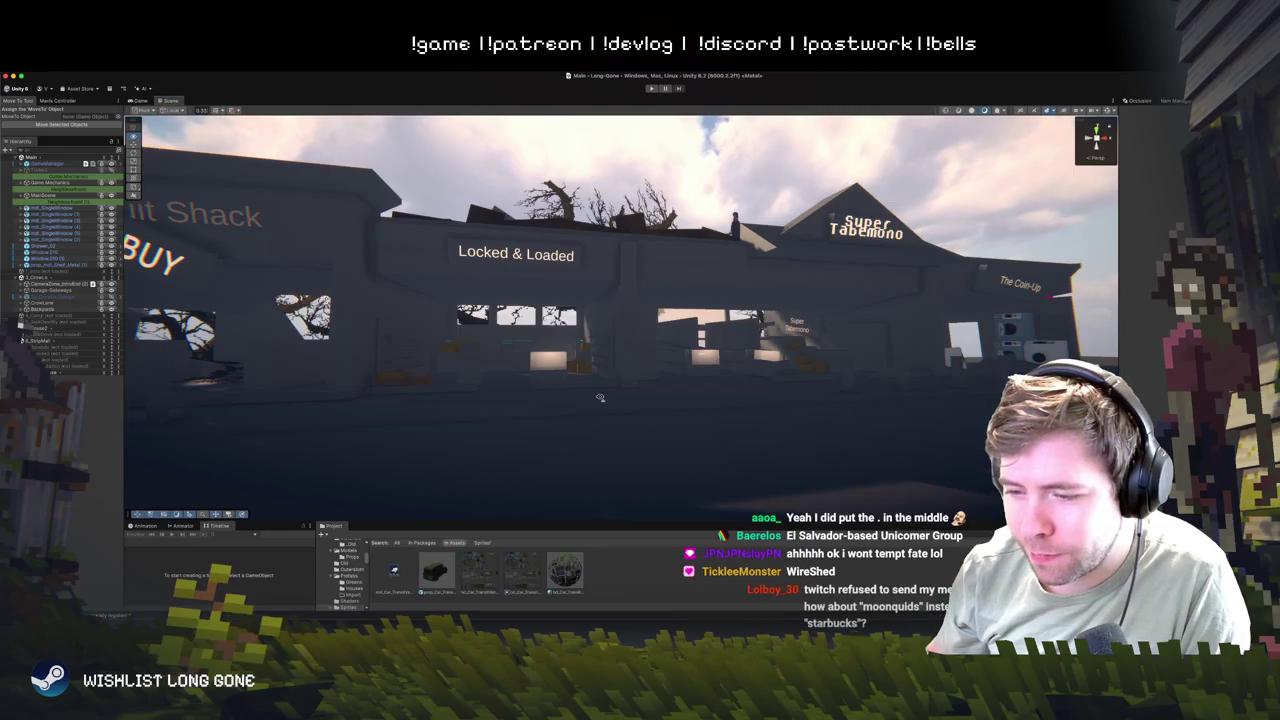
key(a)
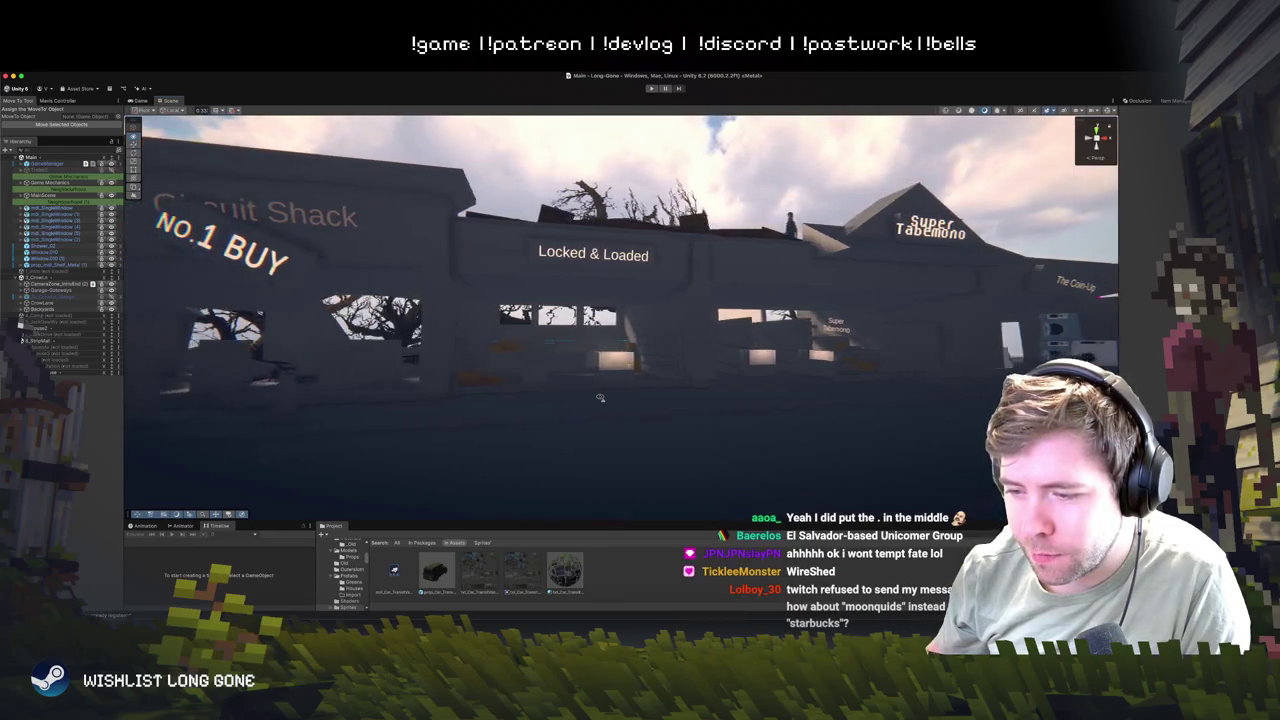
key(w)
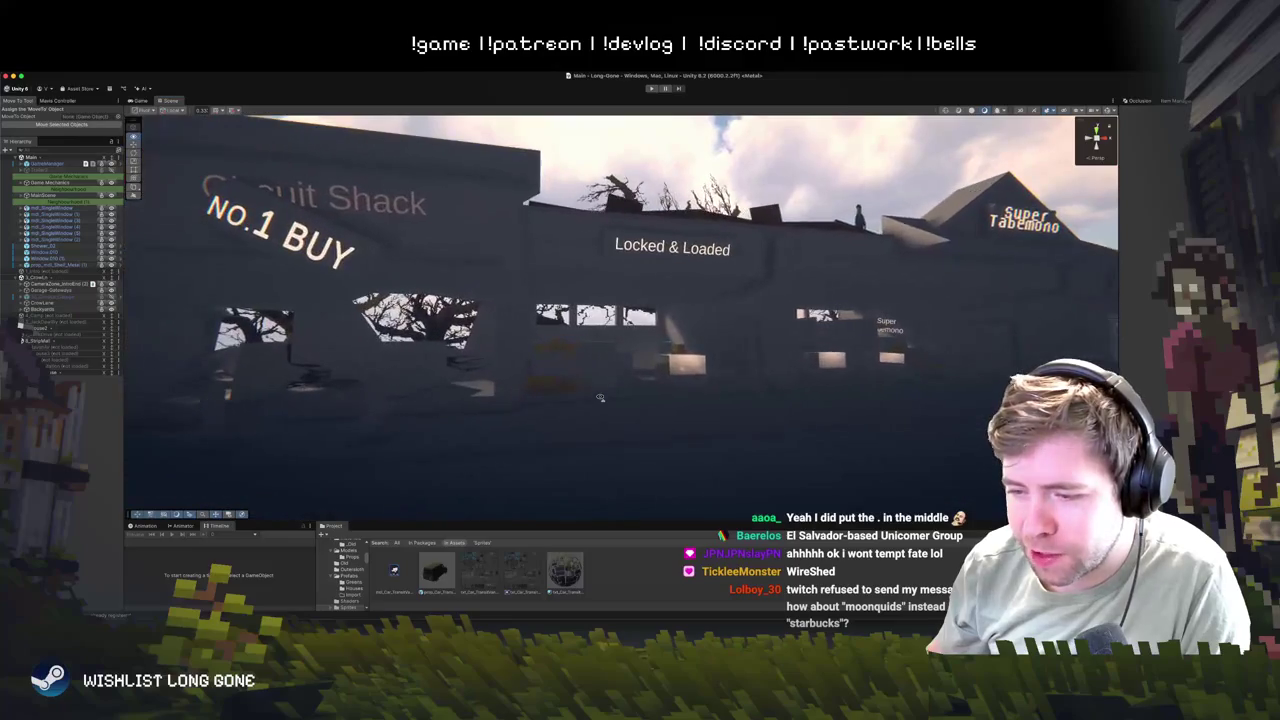
key(w)
key(w)
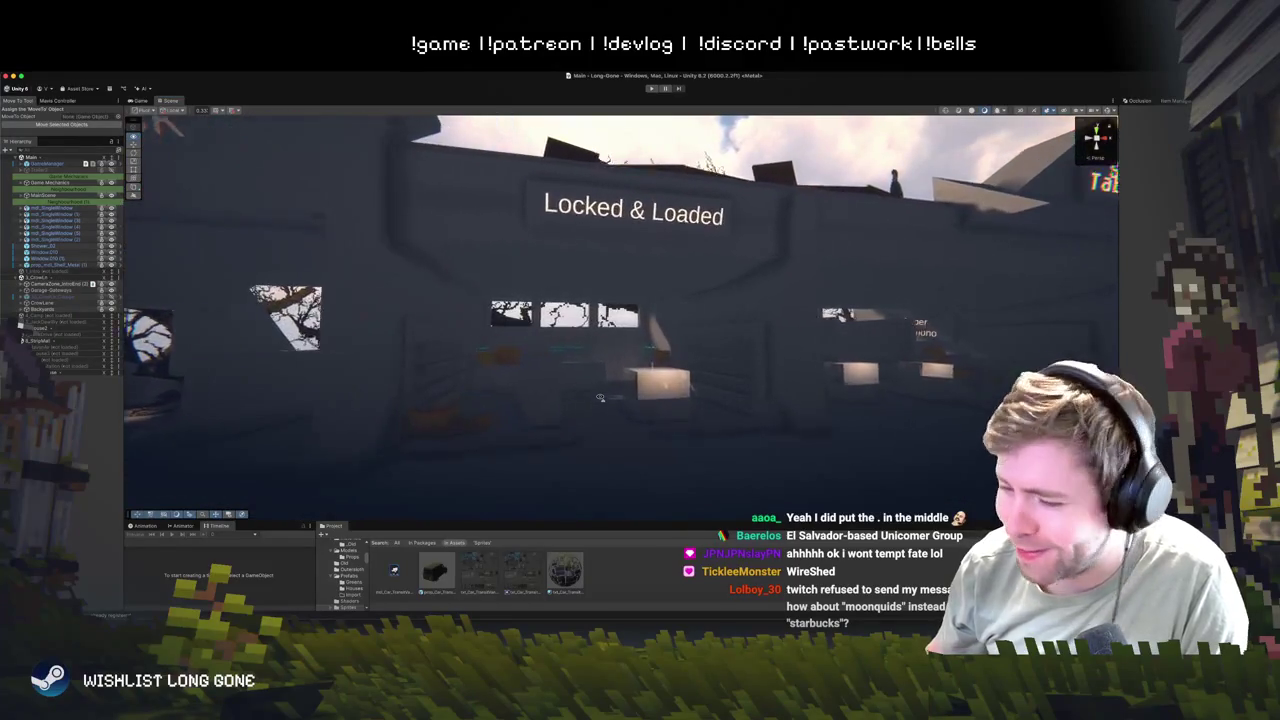
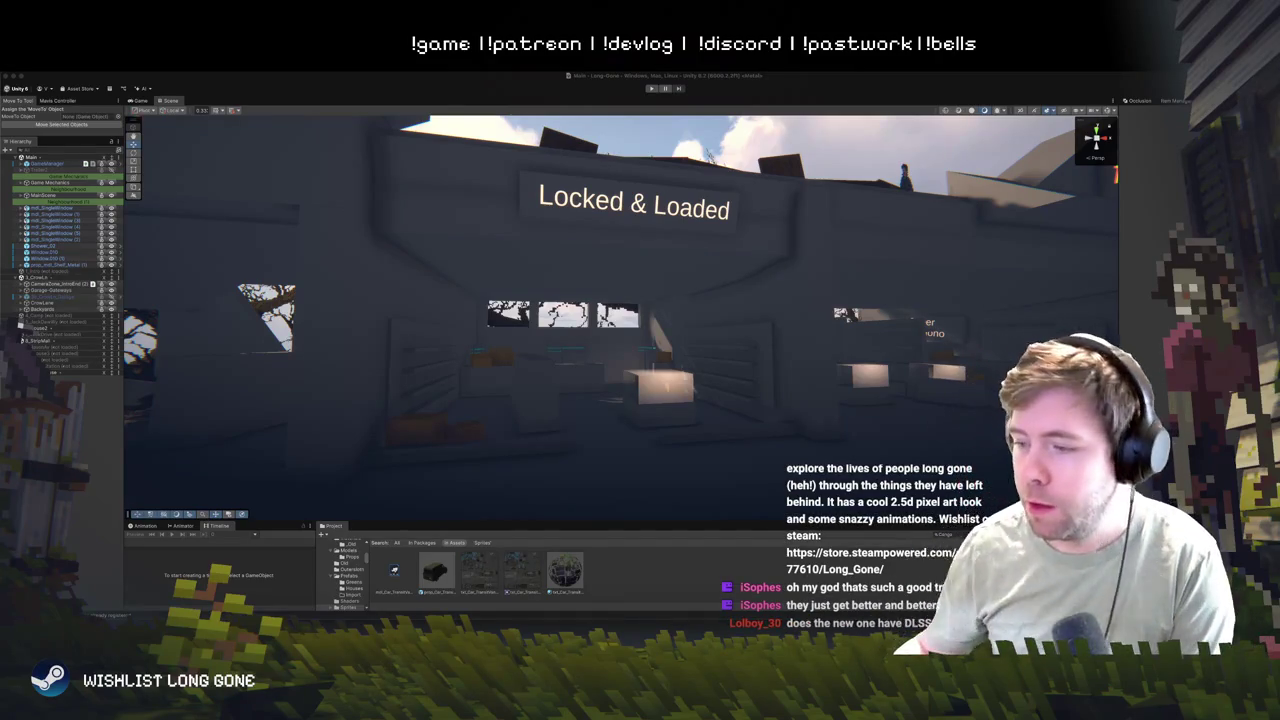
- Orbit and zoom out from the Locked & Loaded sign to frame the whole apartment block
mouse_move(420, 316)
mouse_down()
mouse_move(396, 370)
mouse_move(360, 346)
mouse_move(350, 404)
mouse_move(377, 331)
mouse_move(412, 300)
mouse_move(489, 335)
mouse_up()
- Select the House 2 blockout and collapse the expanded scene hierarchy
click(429, 285)
click(489, 335)
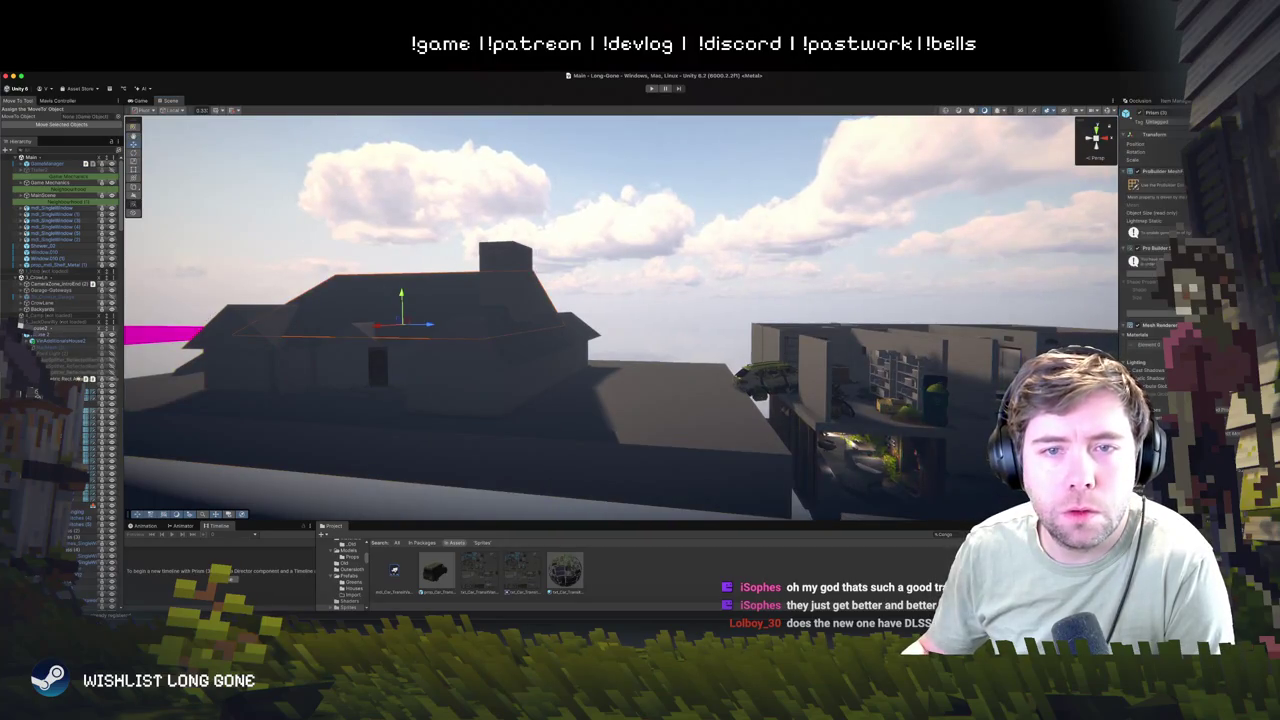
click(31, 341)
right_click(45, 340)
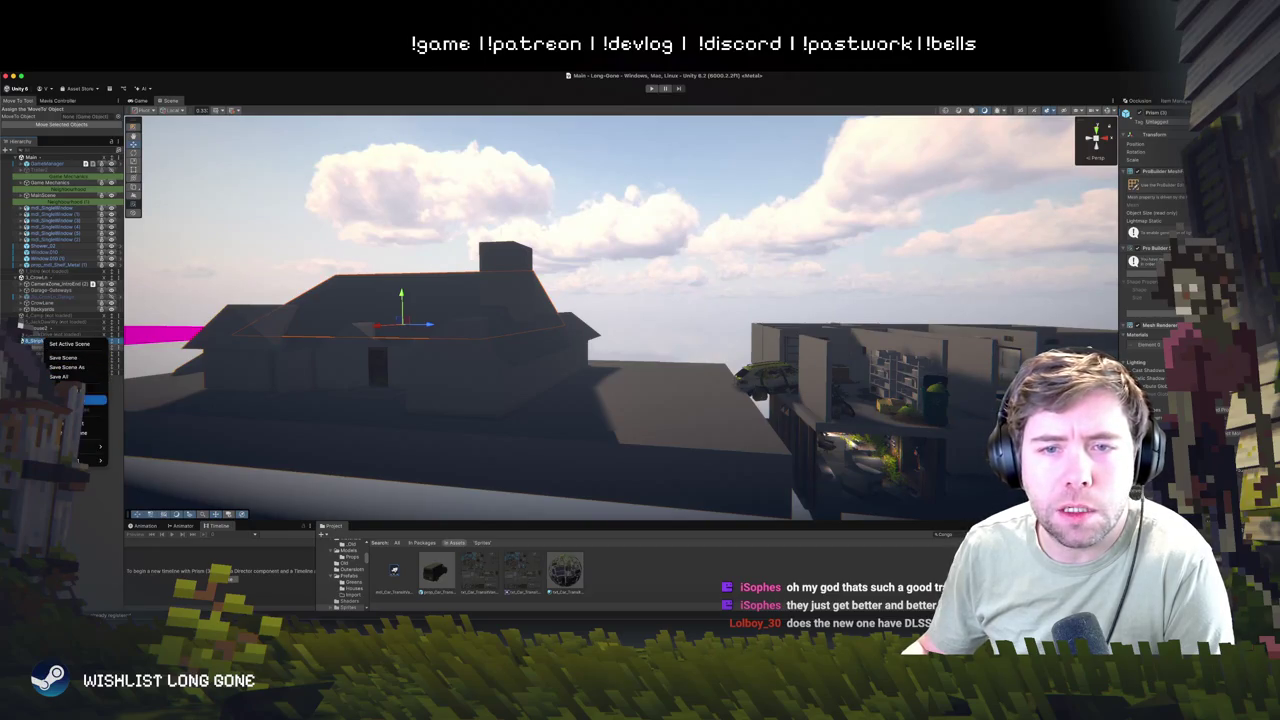
click(44, 337)
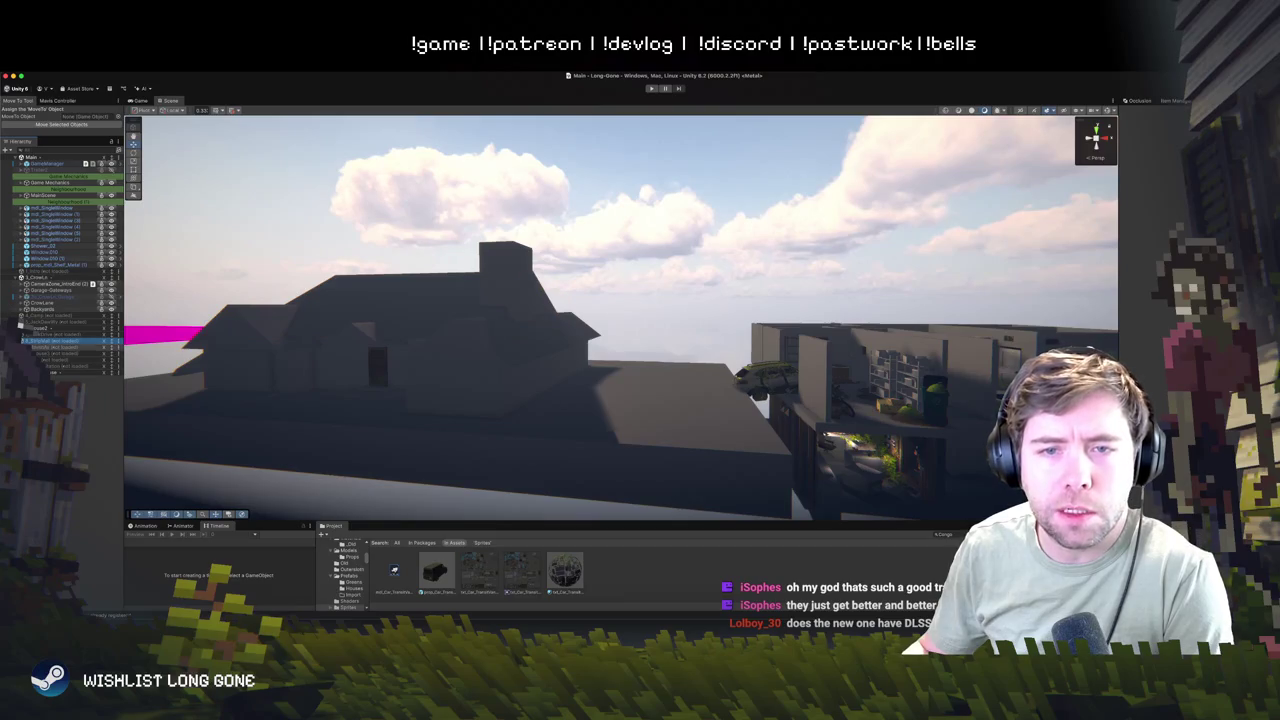
- Make the house scene the active scene and check the All Scenes list
right_click(50, 372)
click(85, 427)
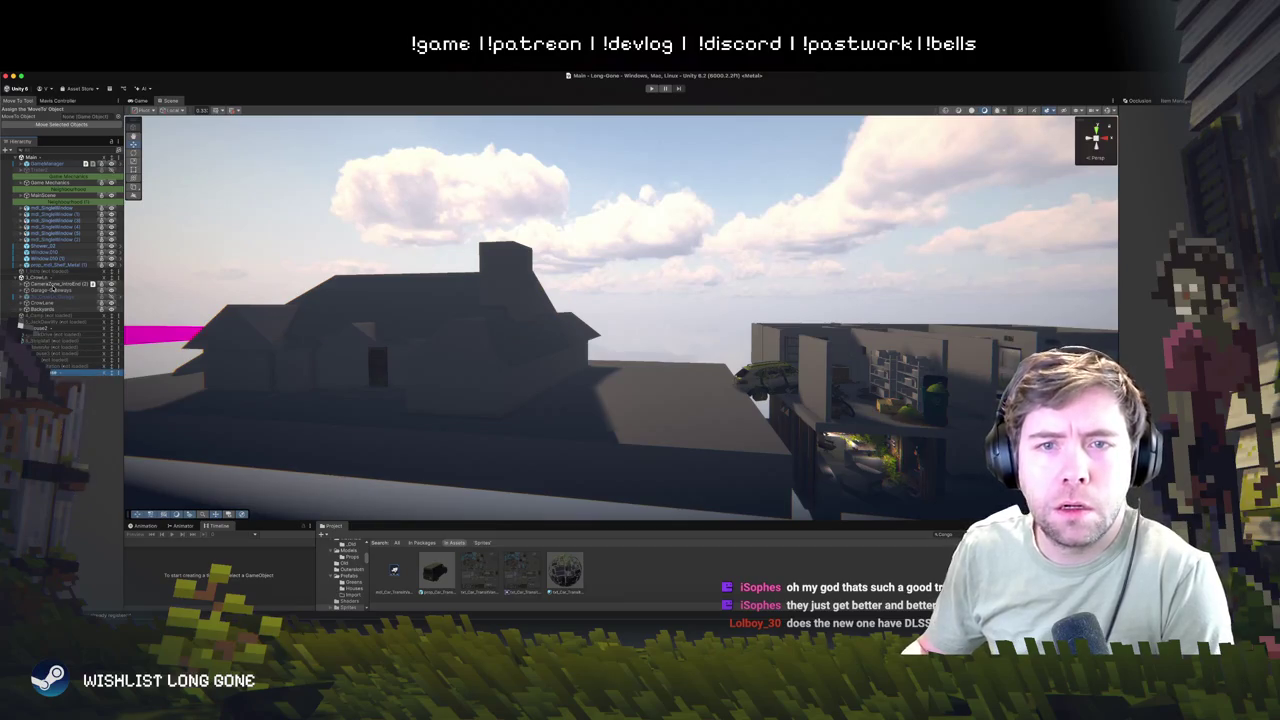
click(46, 278)
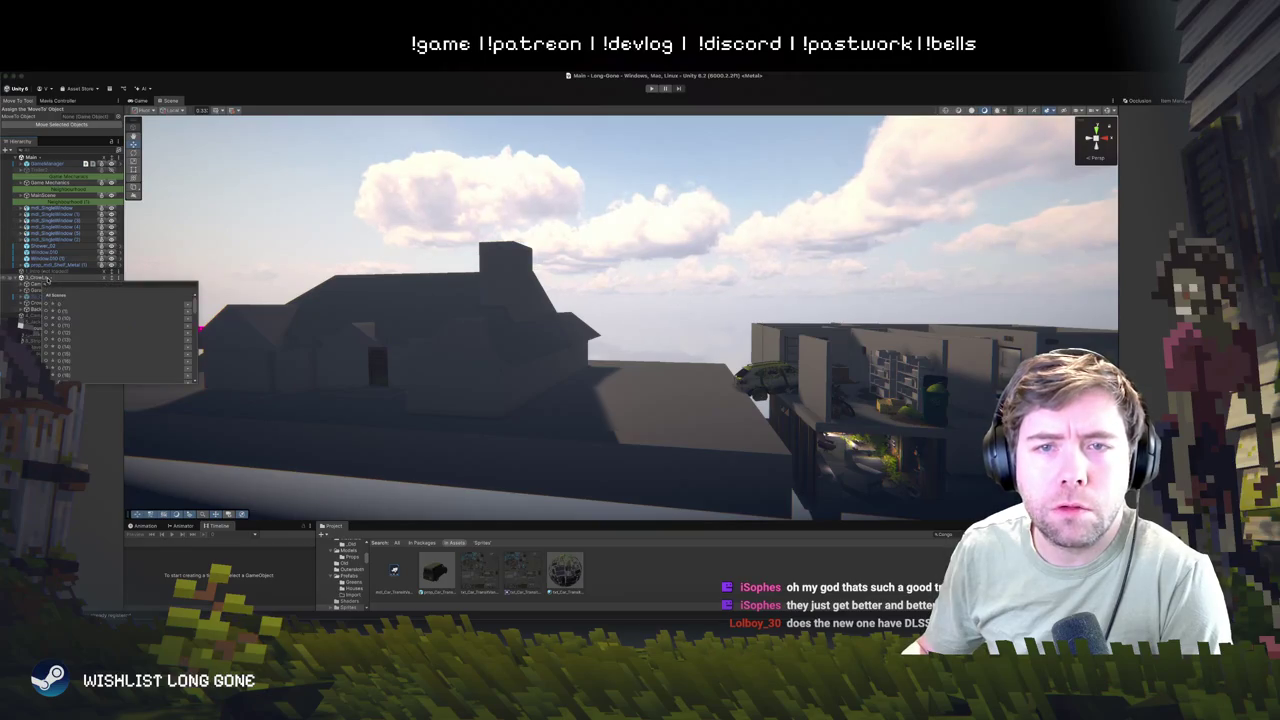
click(60, 310)
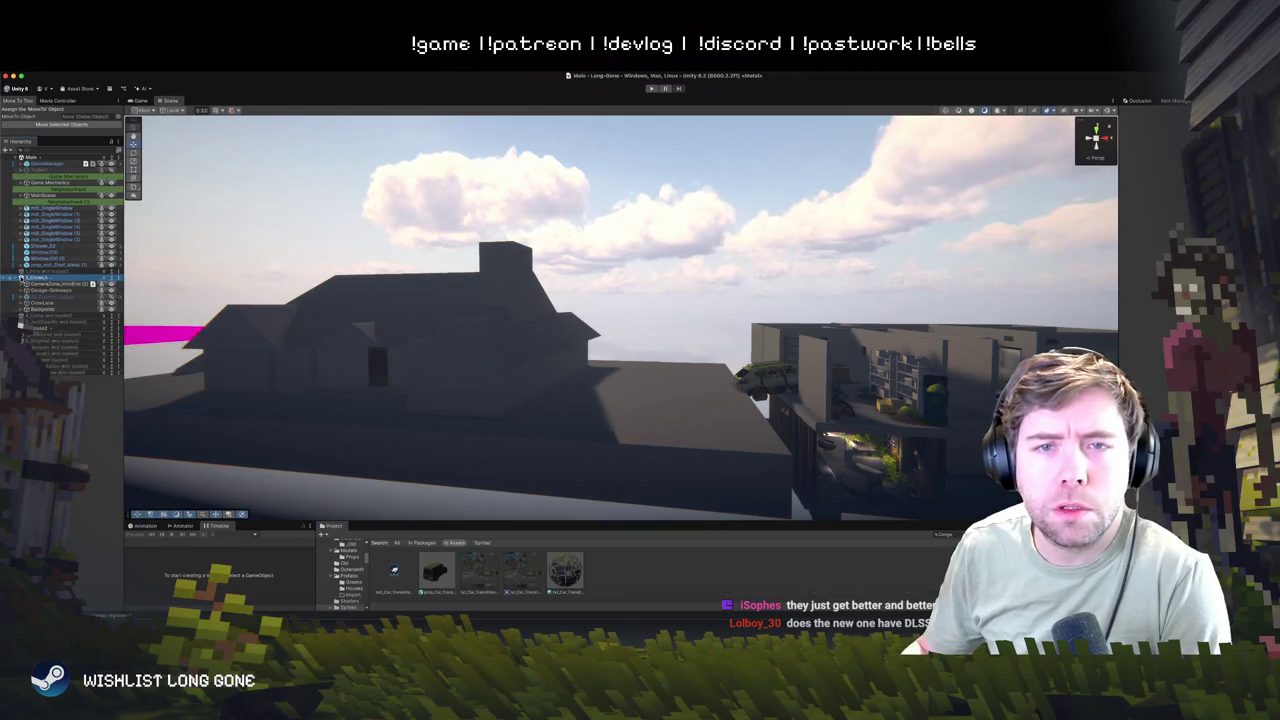
click(20, 278)
click(34, 291)
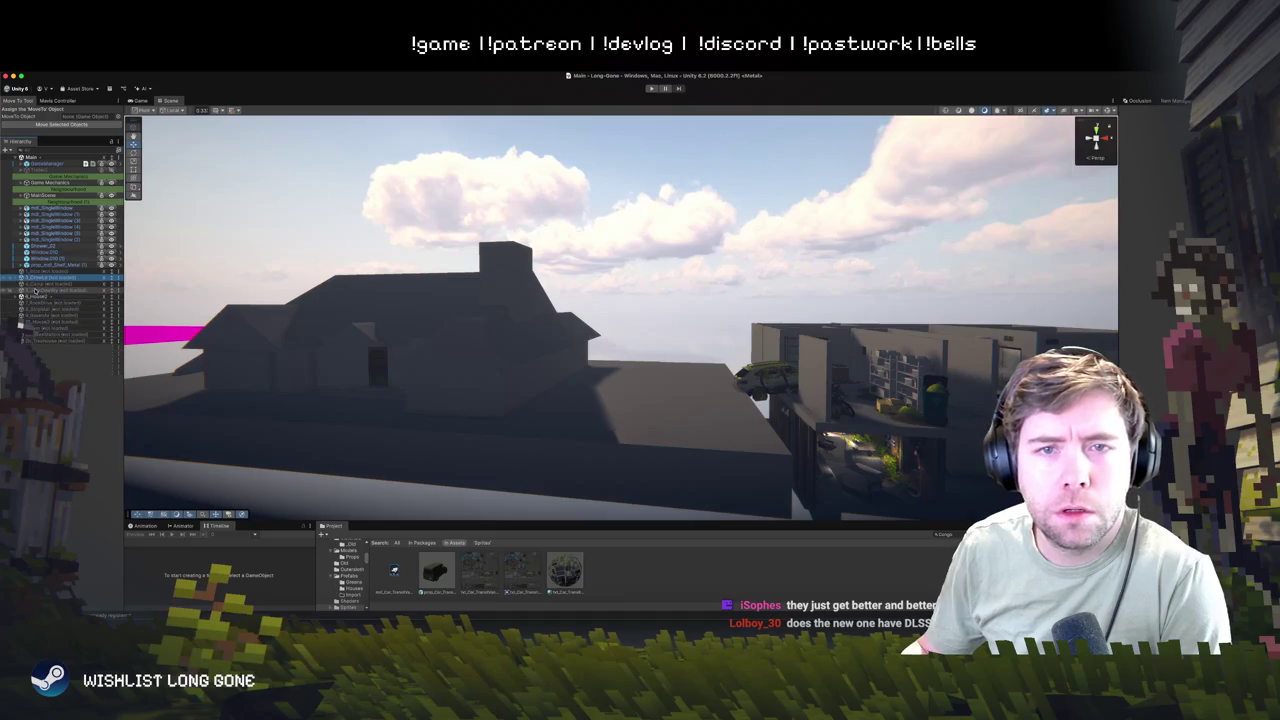
- Frame the view on the dark blockout house and select it and its chimney
key(f)
drag(257, 327, 421, 346)
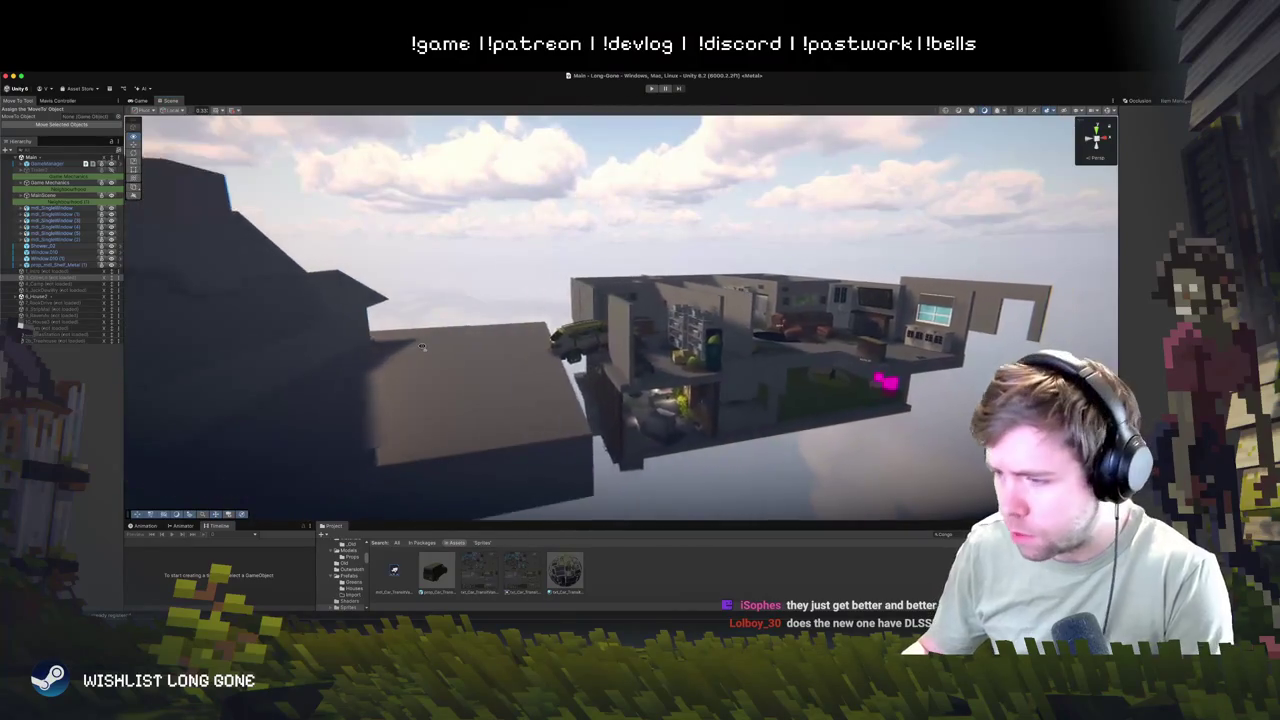
key(a)
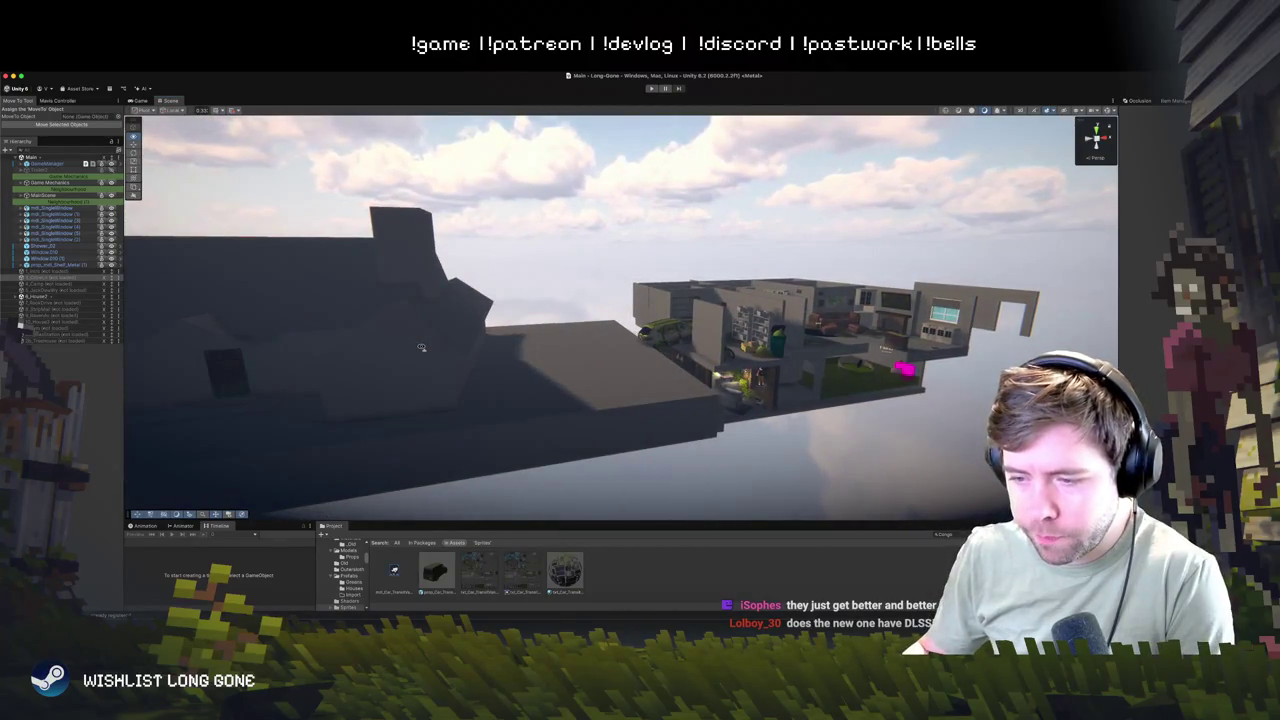
mouse_move(421, 346)
mouse_down()
mouse_move(399, 346)
mouse_move(451, 277)
mouse_move(447, 331)
mouse_move(646, 319)
mouse_move(618, 294)
mouse_up()
click(440, 288)
click(601, 260)
- Move the blockout roof over onto the interior house, then delete it
click(481, 337)
drag(370, 272, 735, 280)
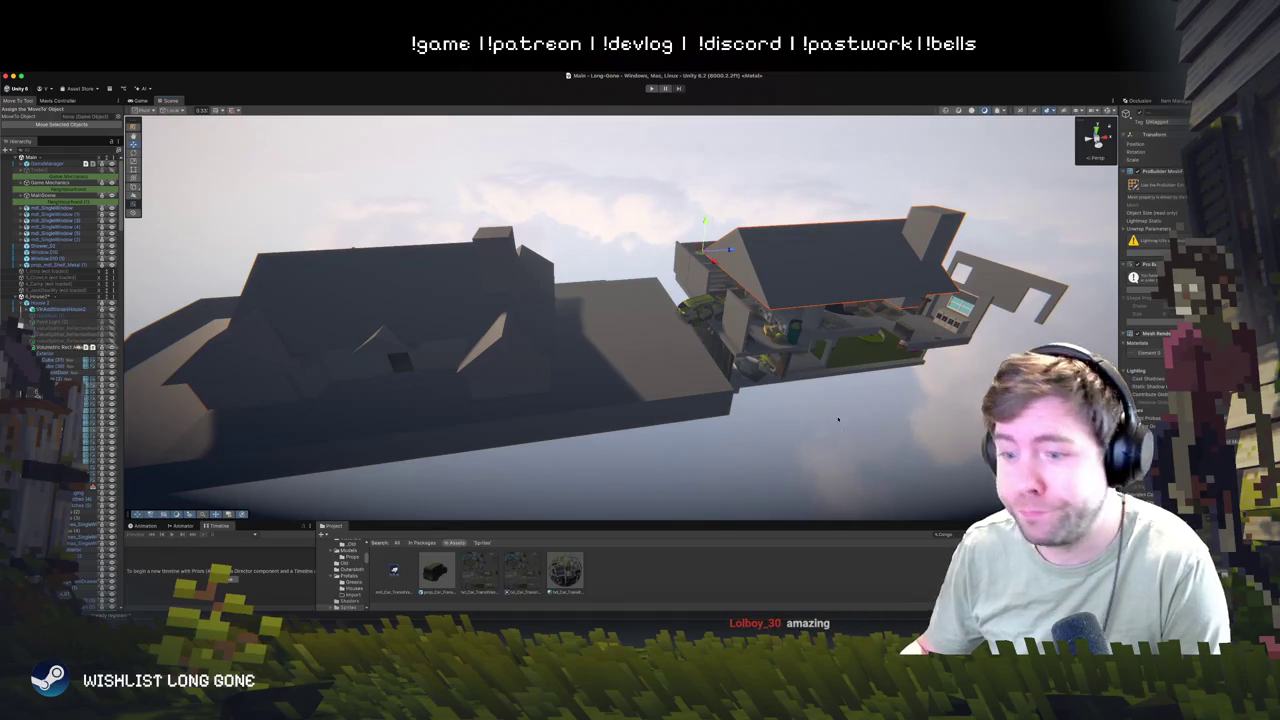
key(Delete)
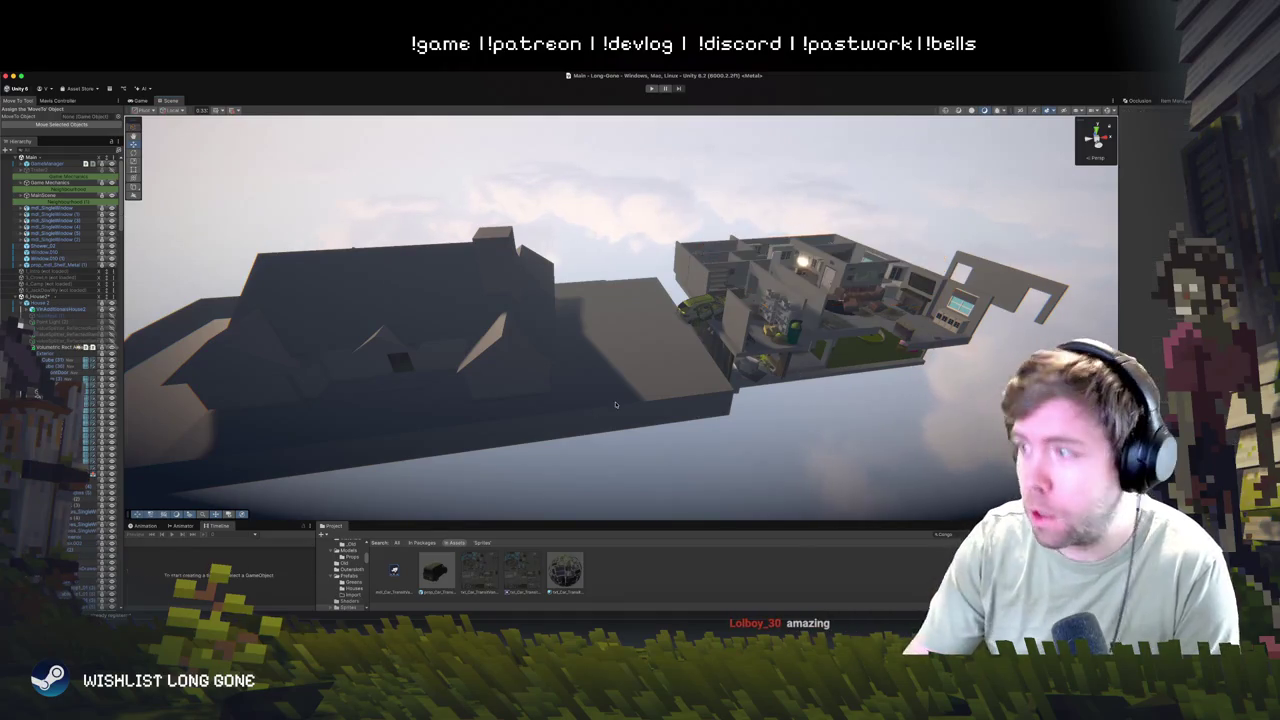
- Select the small gable, large left and eave-reaching roof pieces in turn
click(538, 313)
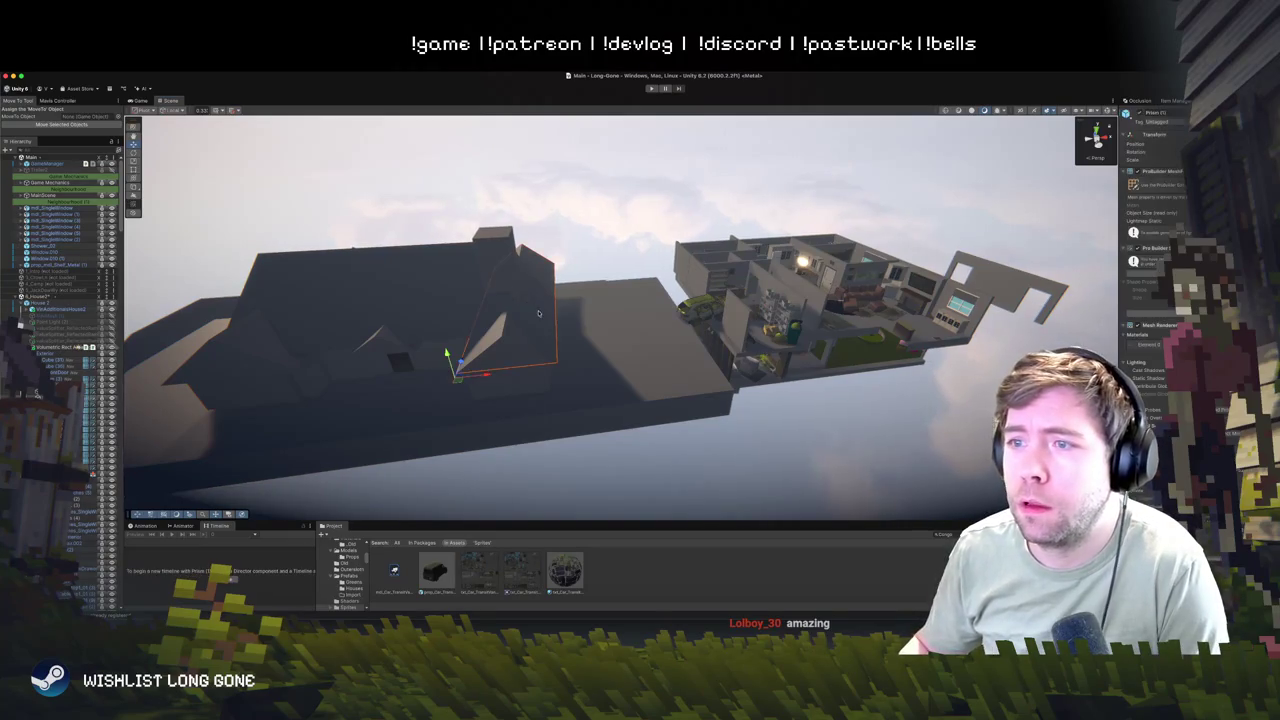
click(405, 314)
click(321, 370)
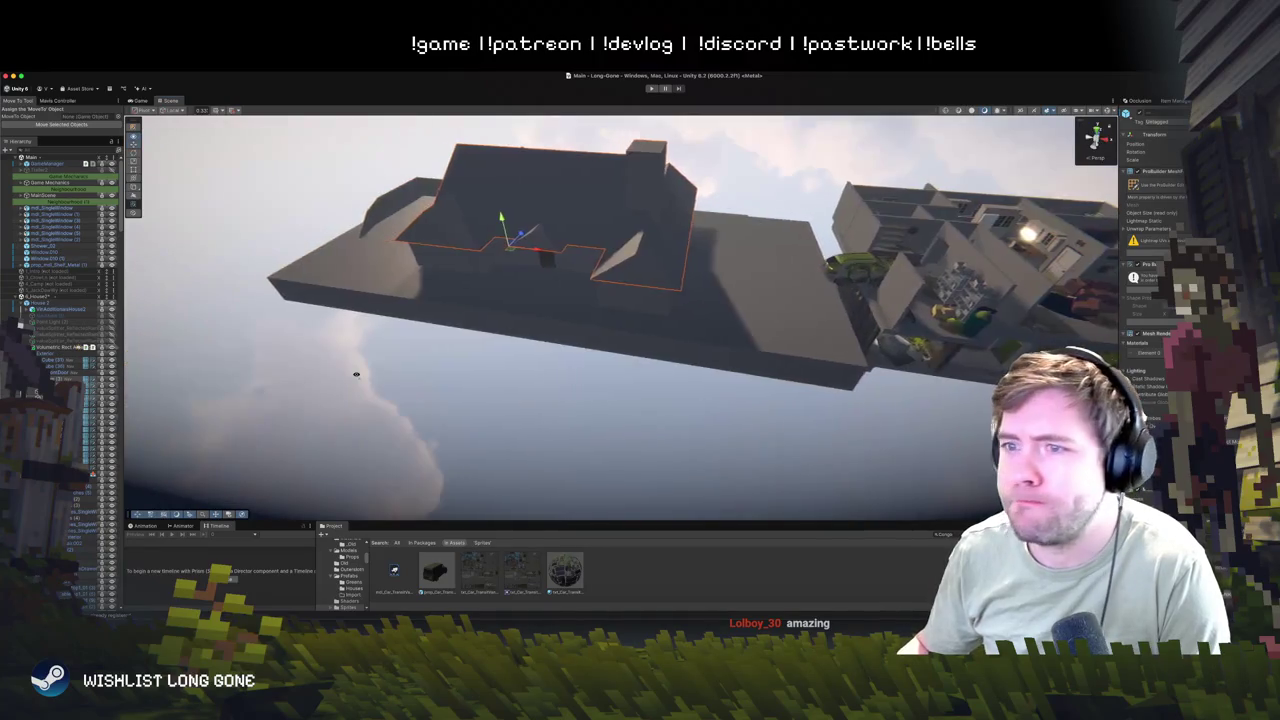